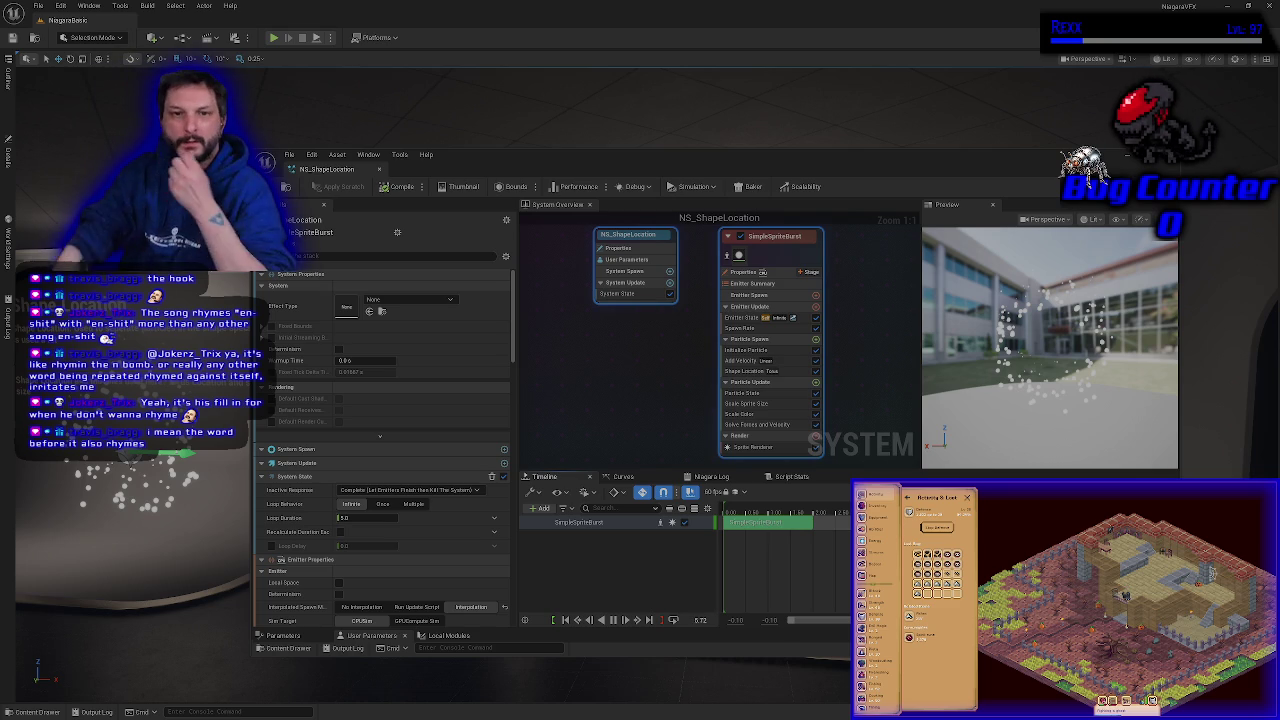
# Step: Maximize the NS_ShapeLocation editor, clear its selection, and return to the NiagaraBasic level
pyautogui.doubleClick(326, 172)
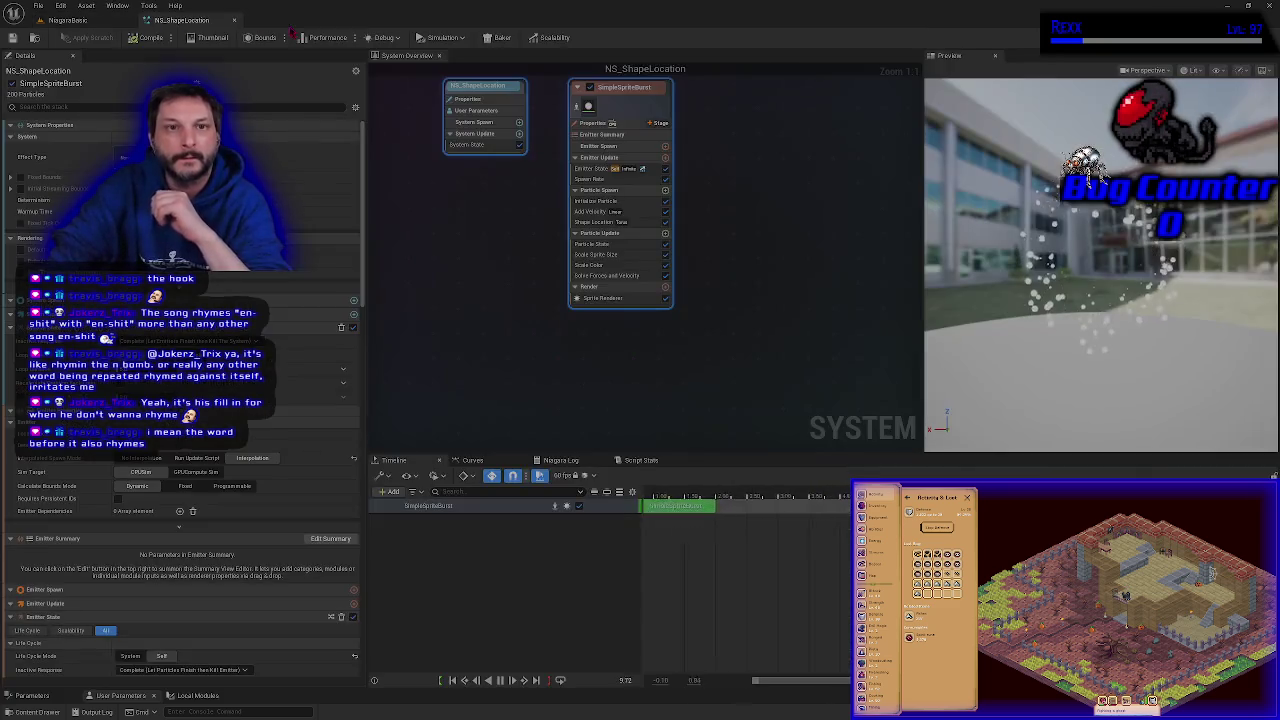
pyautogui.press('Escape')
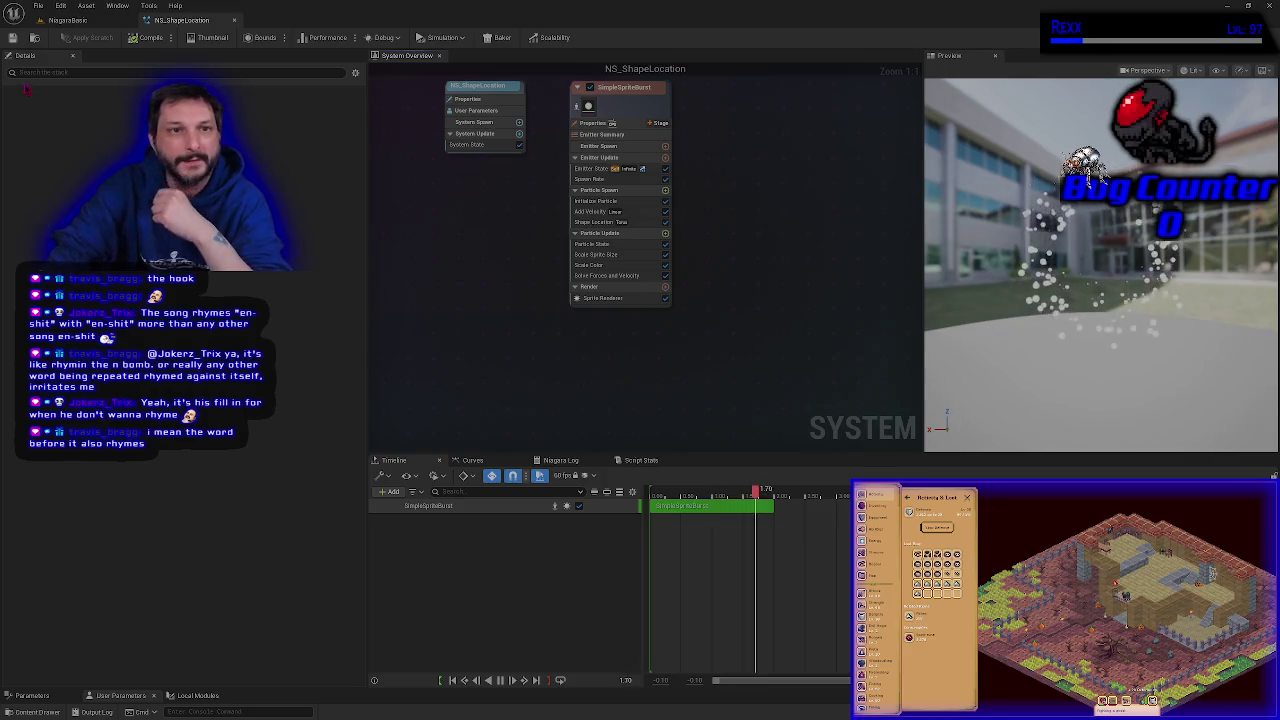
pyautogui.click(68, 20)
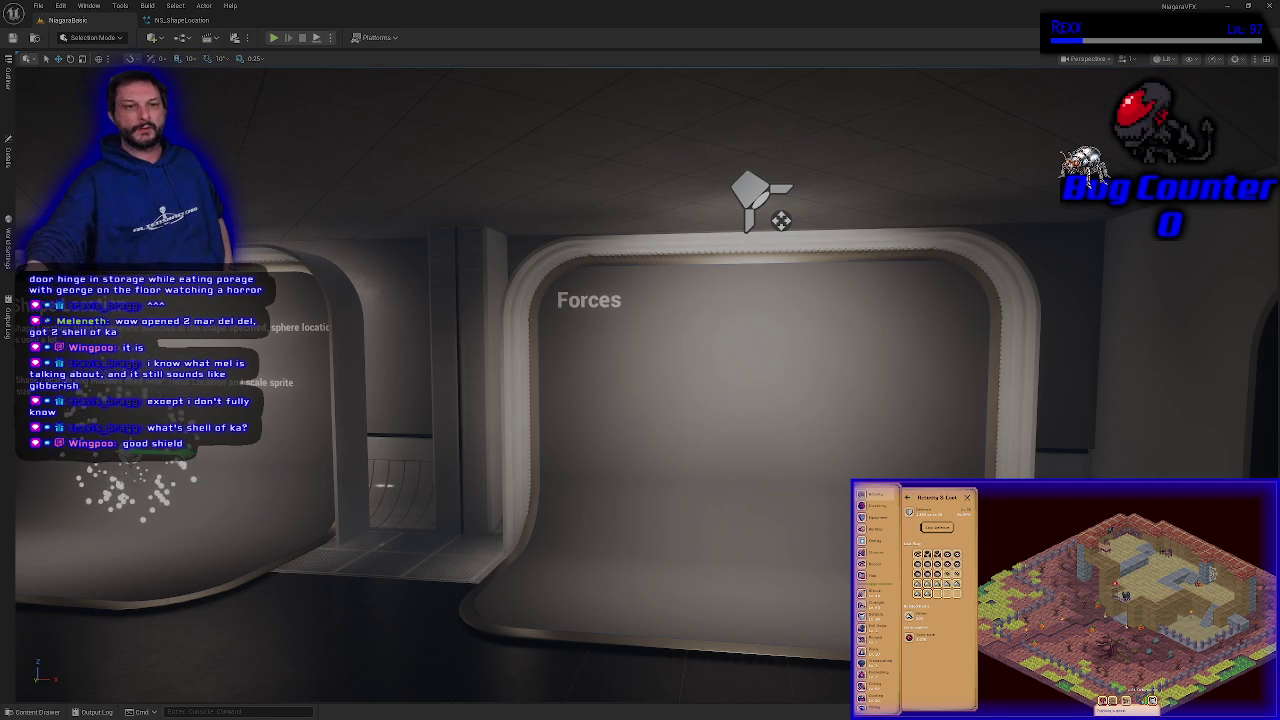
# Step: Move the level camera toward the Shape Location board, then show the Udemy course page maximized
pyautogui.press('a')
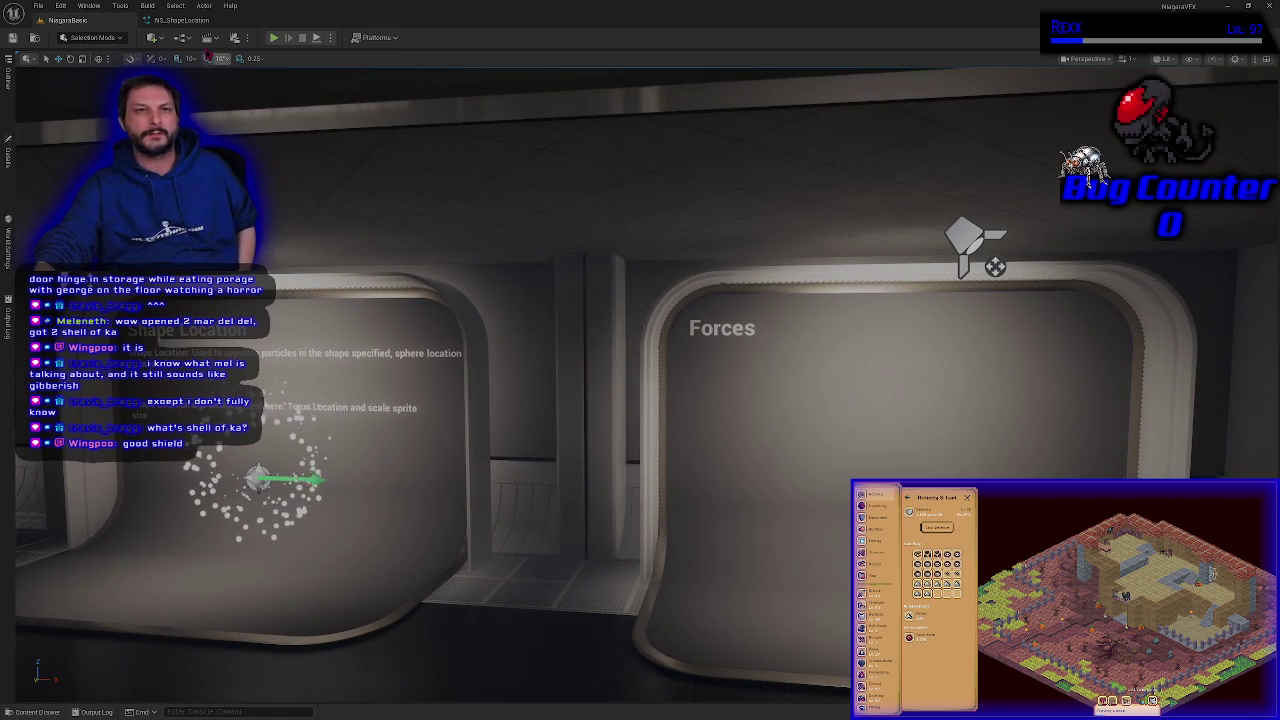
pyautogui.click(180, 20)
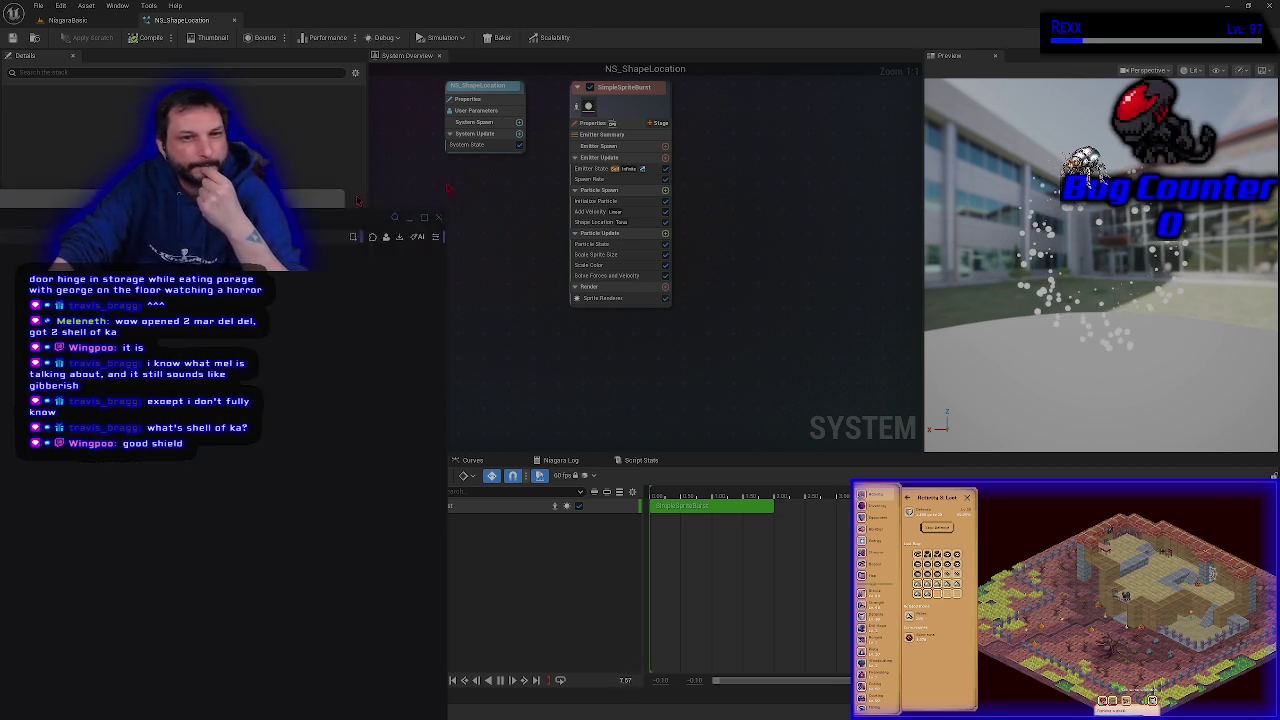
pyautogui.hotkey('alt', 'Tab')
pyautogui.doubleClick(670, 57)
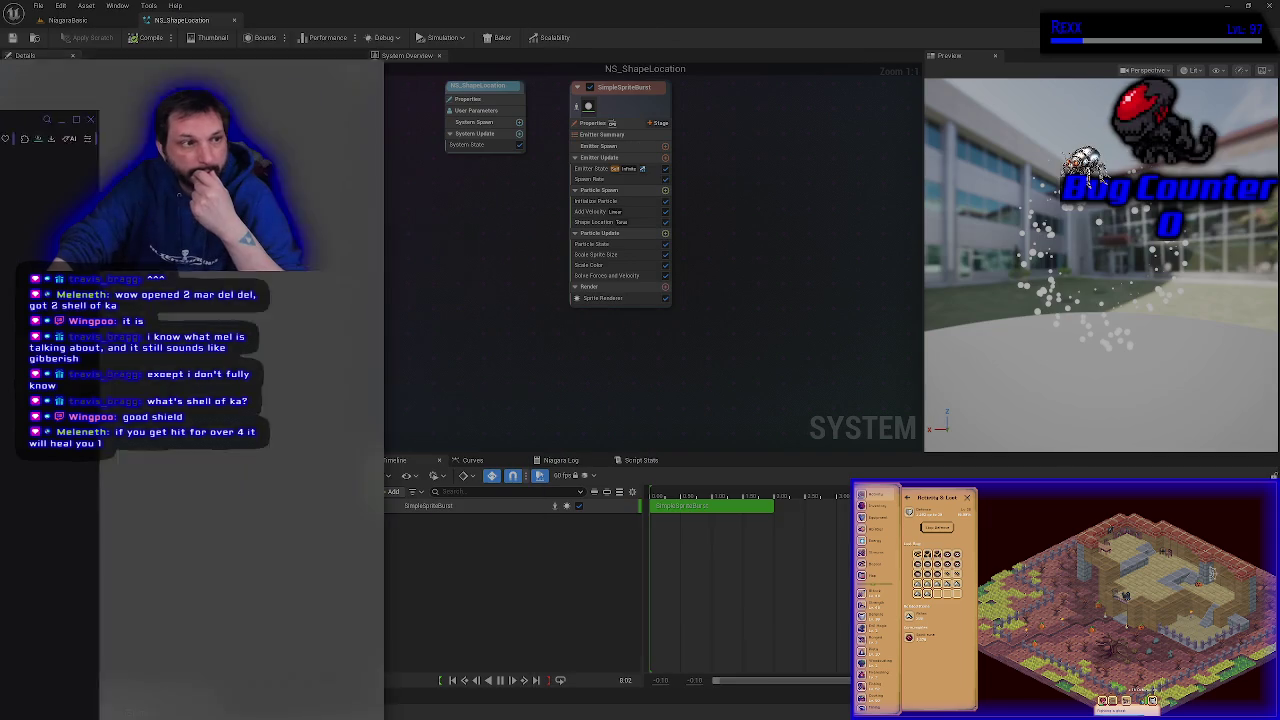
# Step: Drag the Udemy page away to reveal NS_ShapeLocation and select the Initialize Particle module
pyautogui.moveTo(238, 14); pyautogui.dragTo(0, 14)
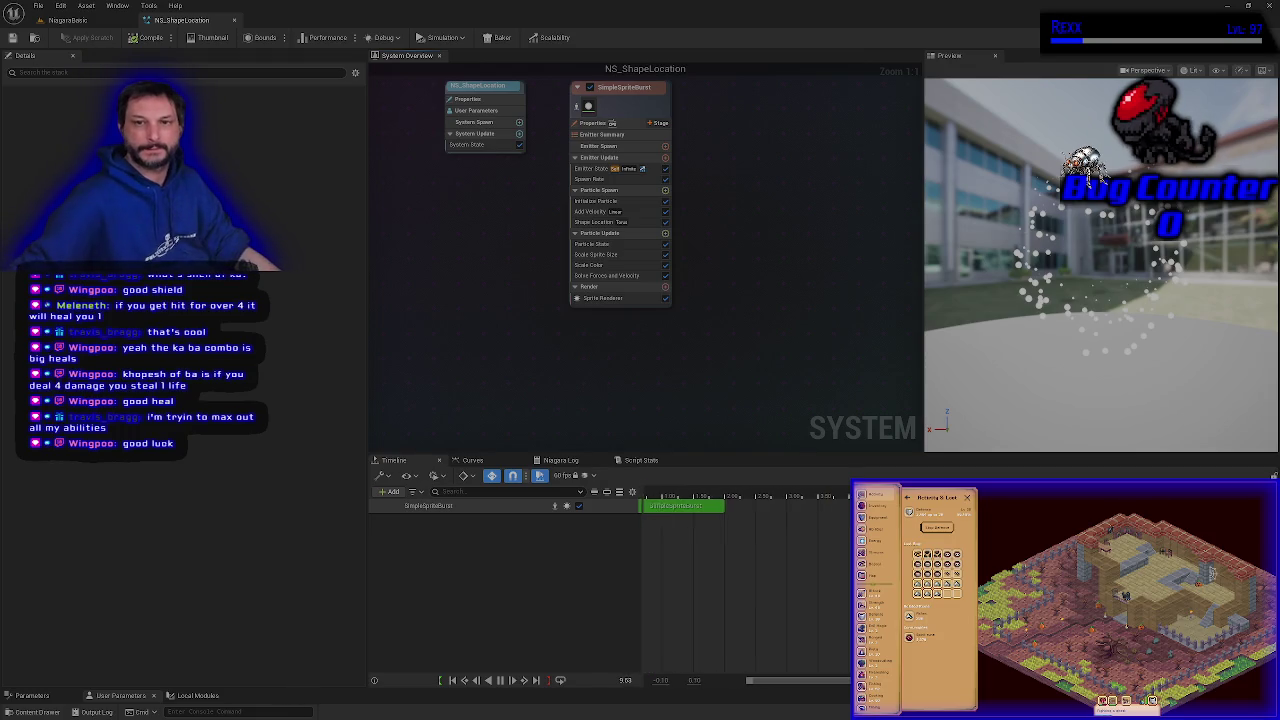
pyautogui.click(582, 204)
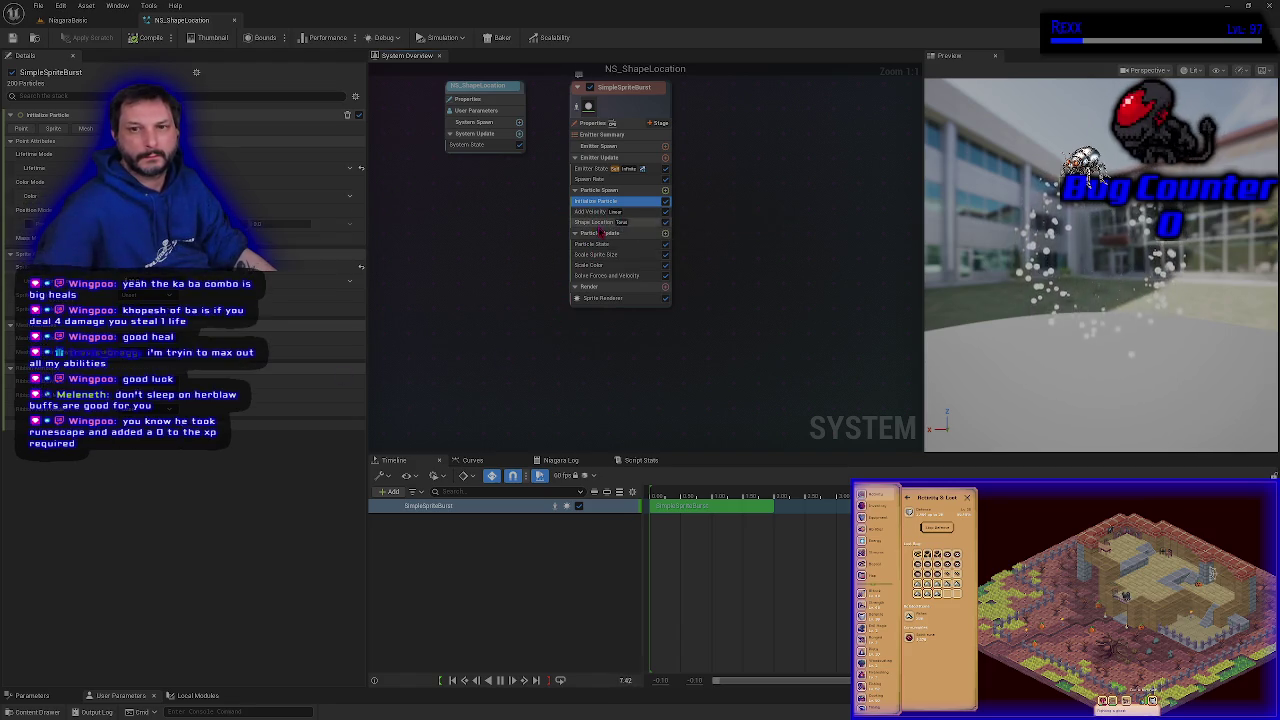
# Step: Review the torus Shape Location settings and SimpleSpriteBurst track, then view NS_ShapeLocation system properties
pyautogui.click(597, 222)
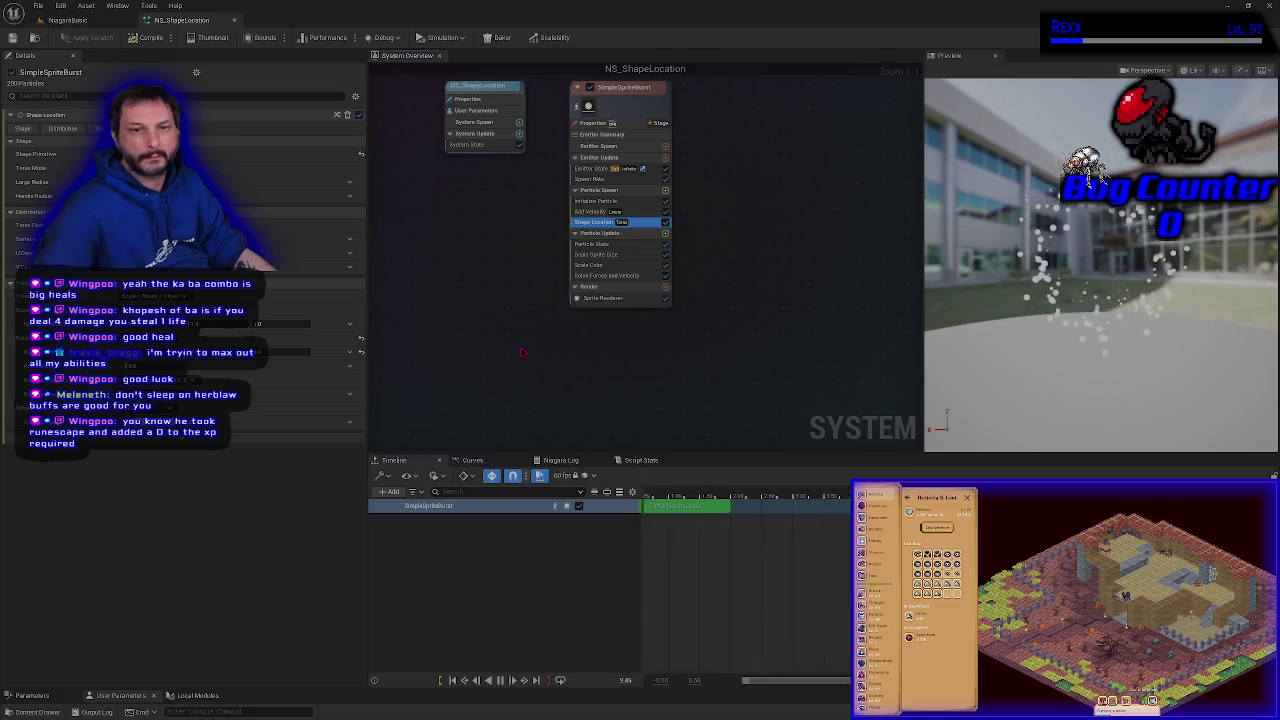
pyautogui.click(418, 510)
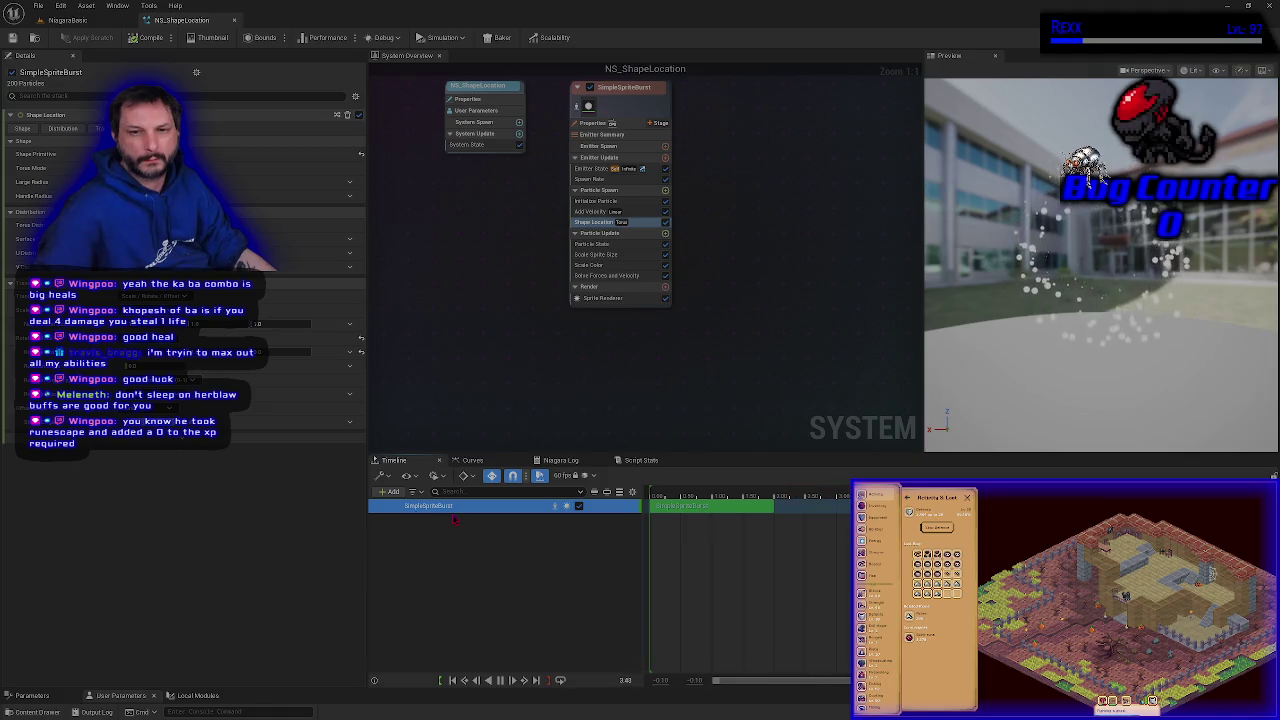
pyautogui.click(711, 516)
pyautogui.click(711, 505)
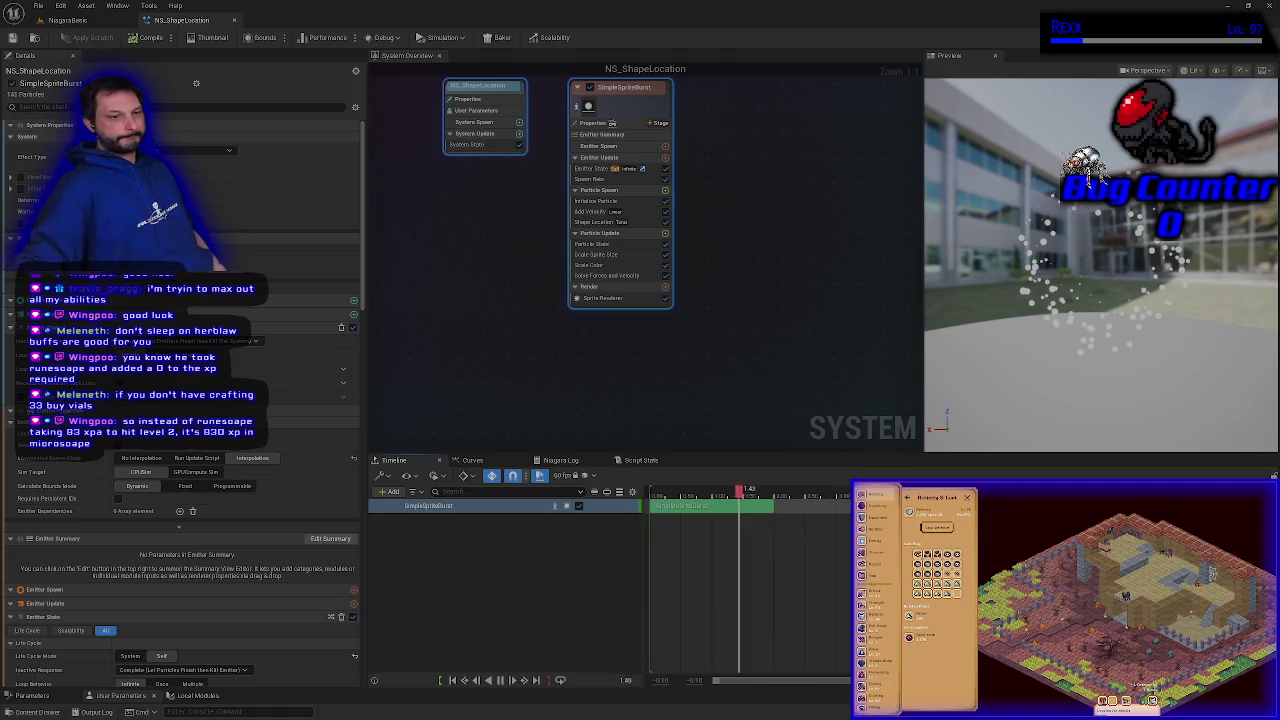
pyautogui.hotkey('alt', 'Tab')
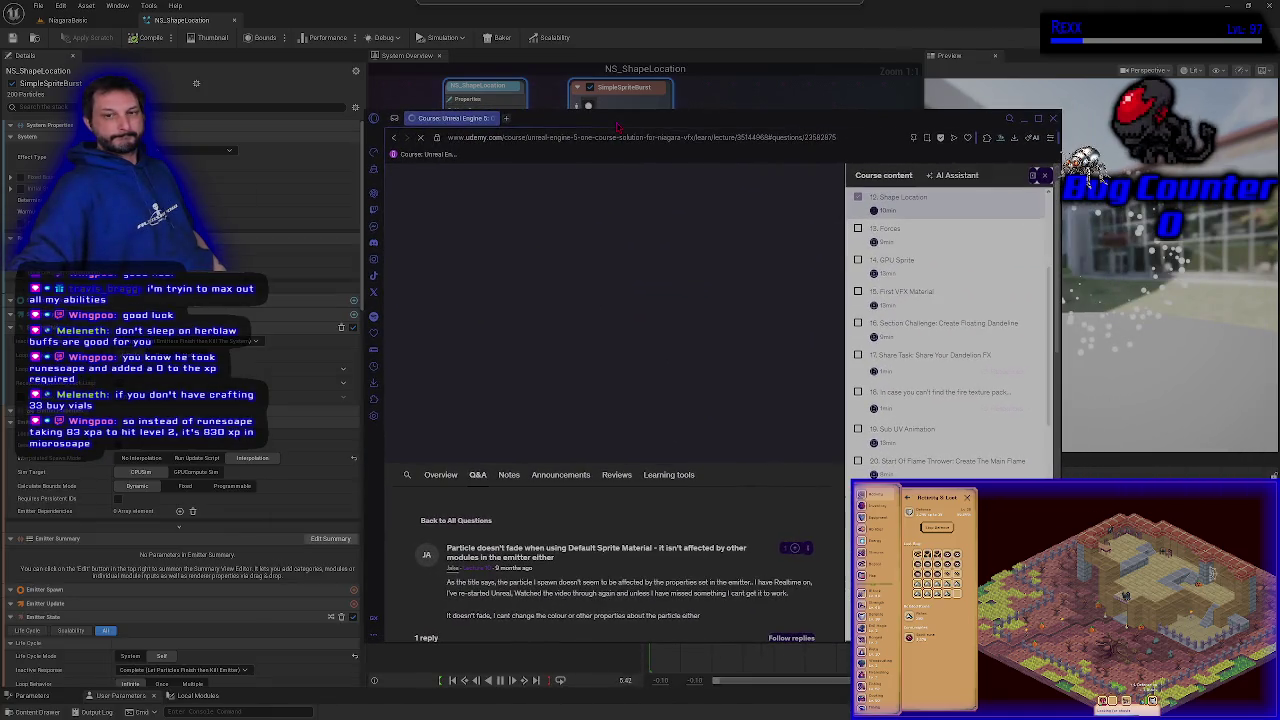
# Step: Check the Shape Location lesson on Udemy, then return to Niagara and select the Scale Color module
pyautogui.hotkey('alt', 'Tab')
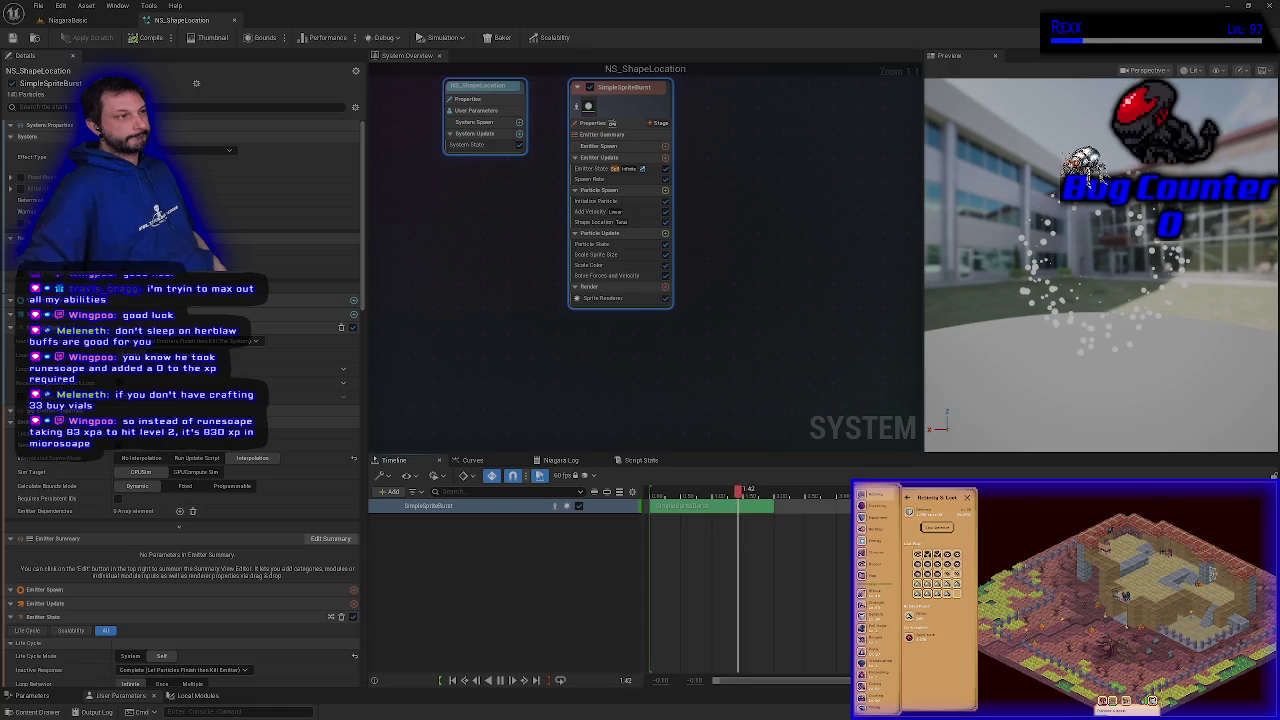
pyautogui.hotkey('alt', 'Tab')
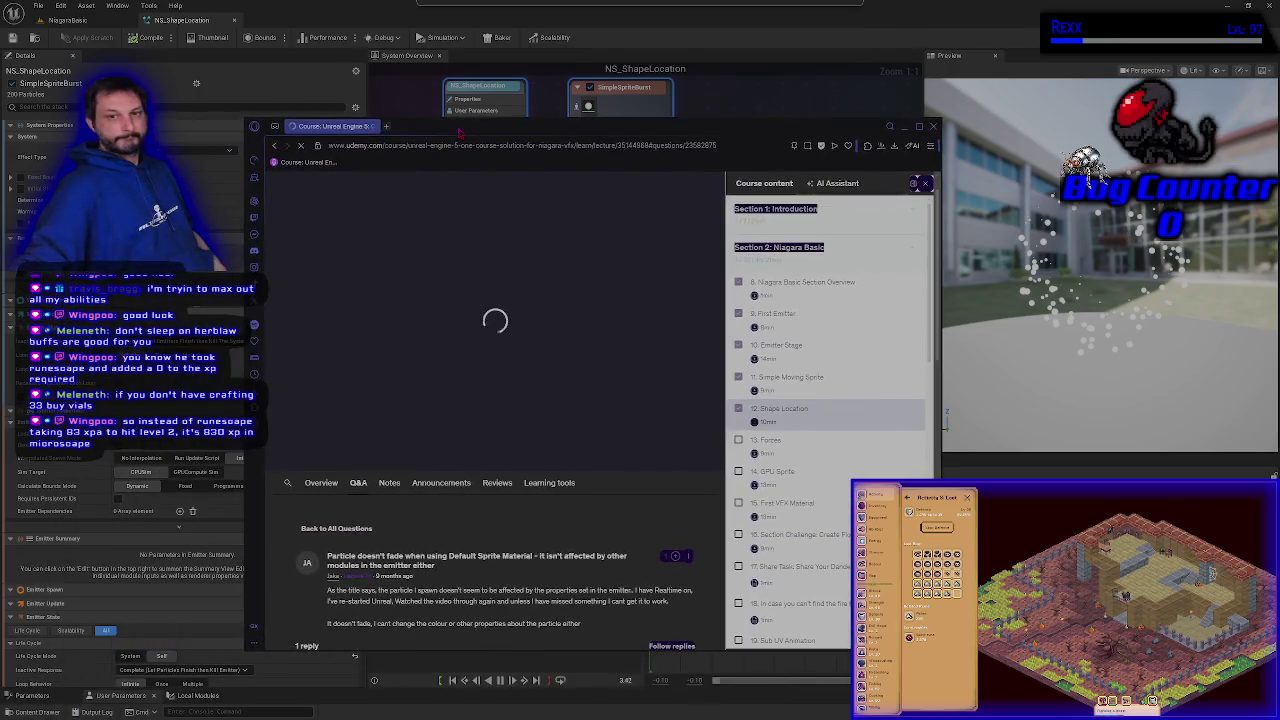
pyautogui.hotkey('alt', 'Tab')
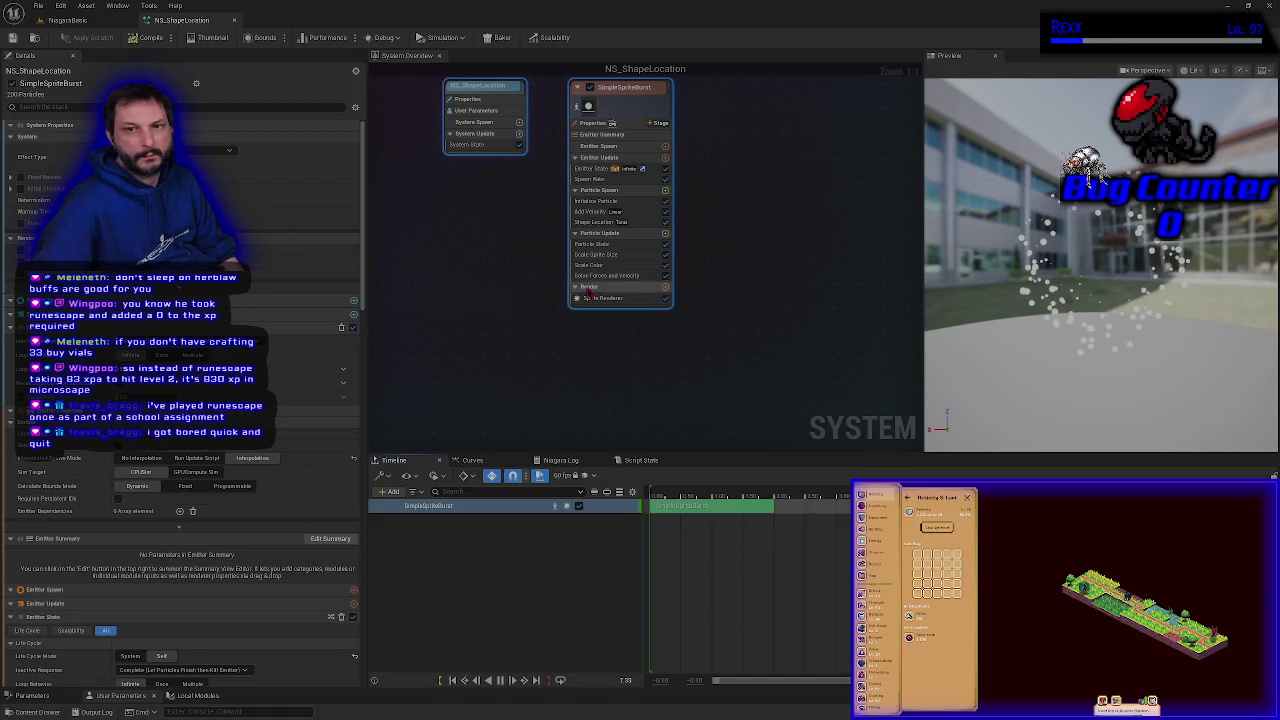
pyautogui.click(590, 265)
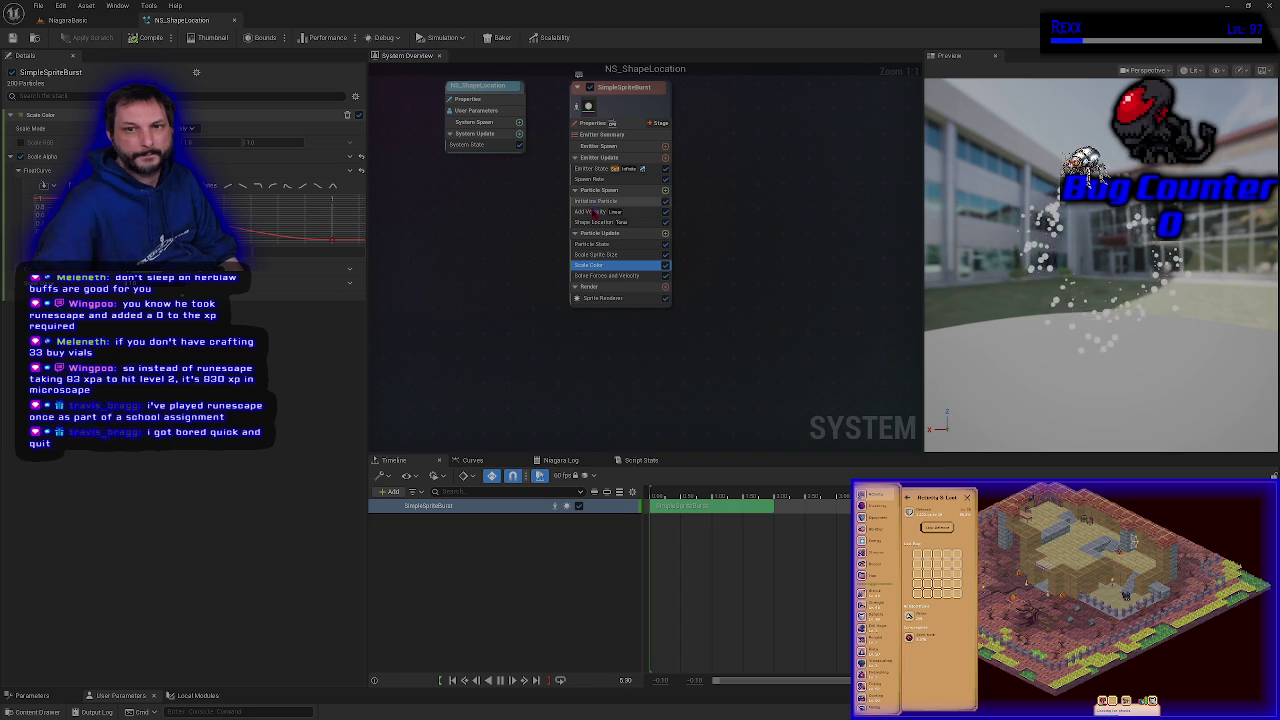
# Step: Set the SimpleSpriteBurst Initialize Particle color to cyan in the Color Picker
pyautogui.click(594, 226)
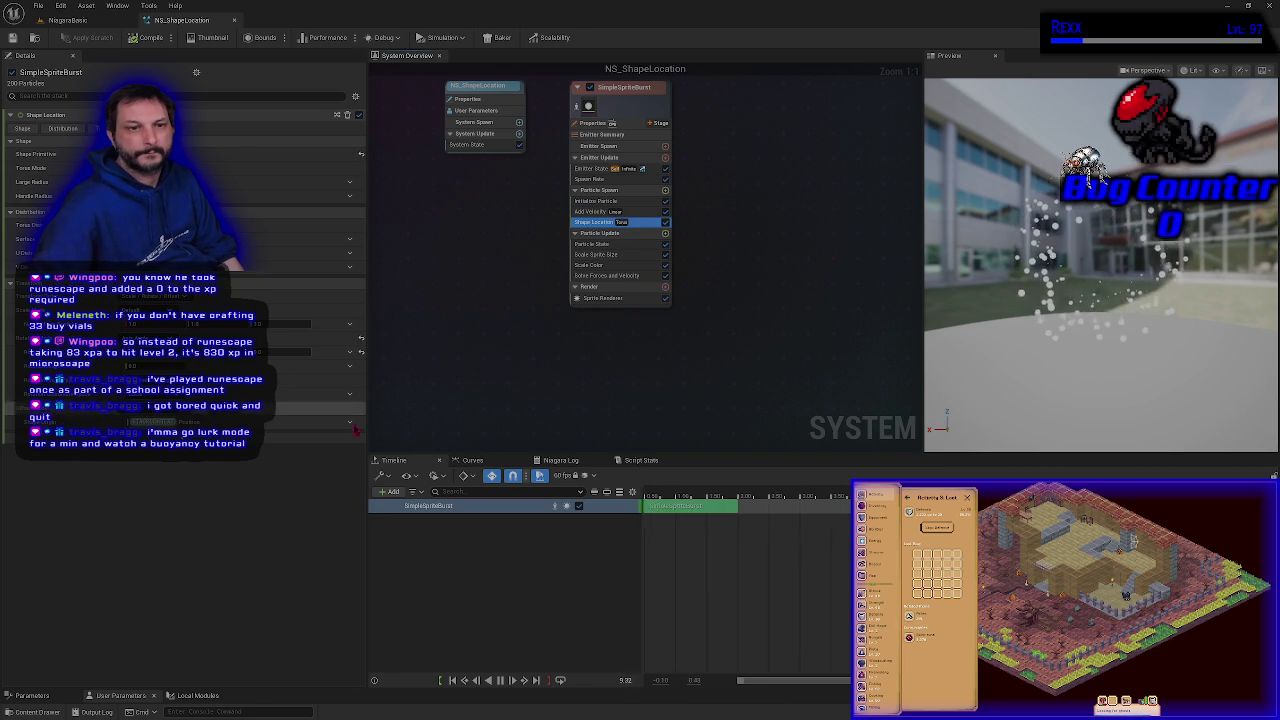
pyautogui.click(600, 202)
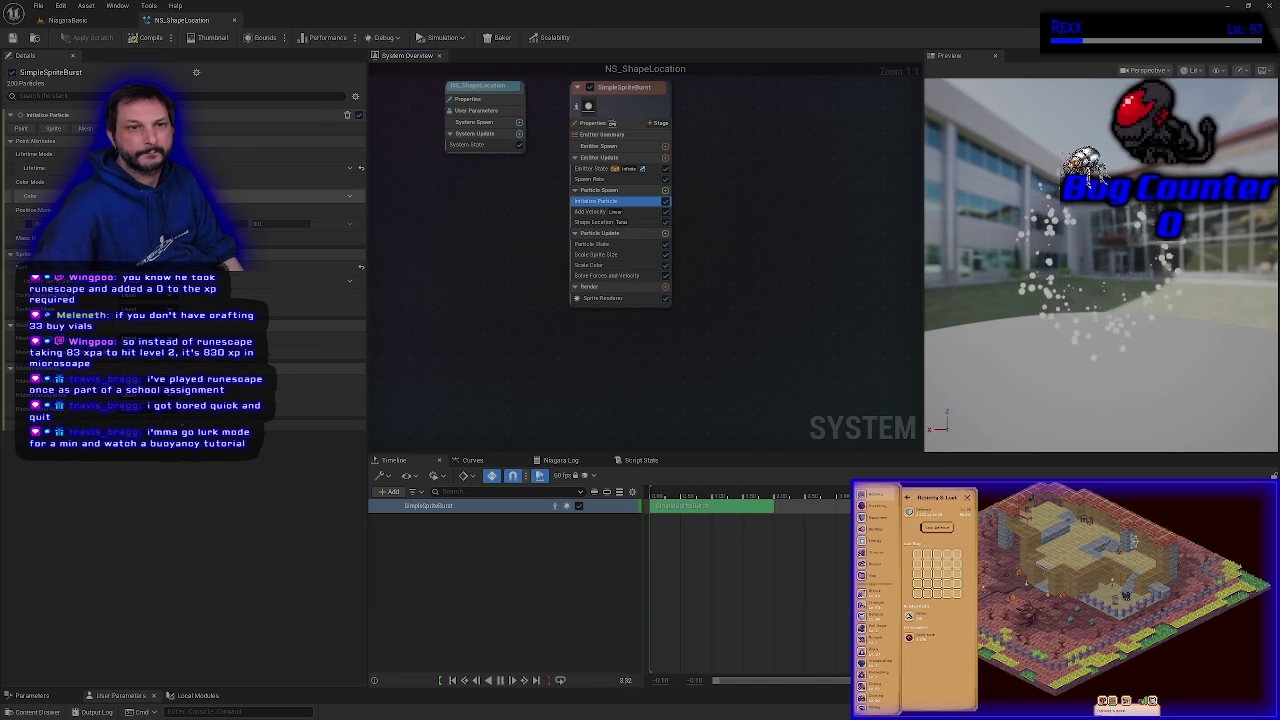
pyautogui.click(225, 215)
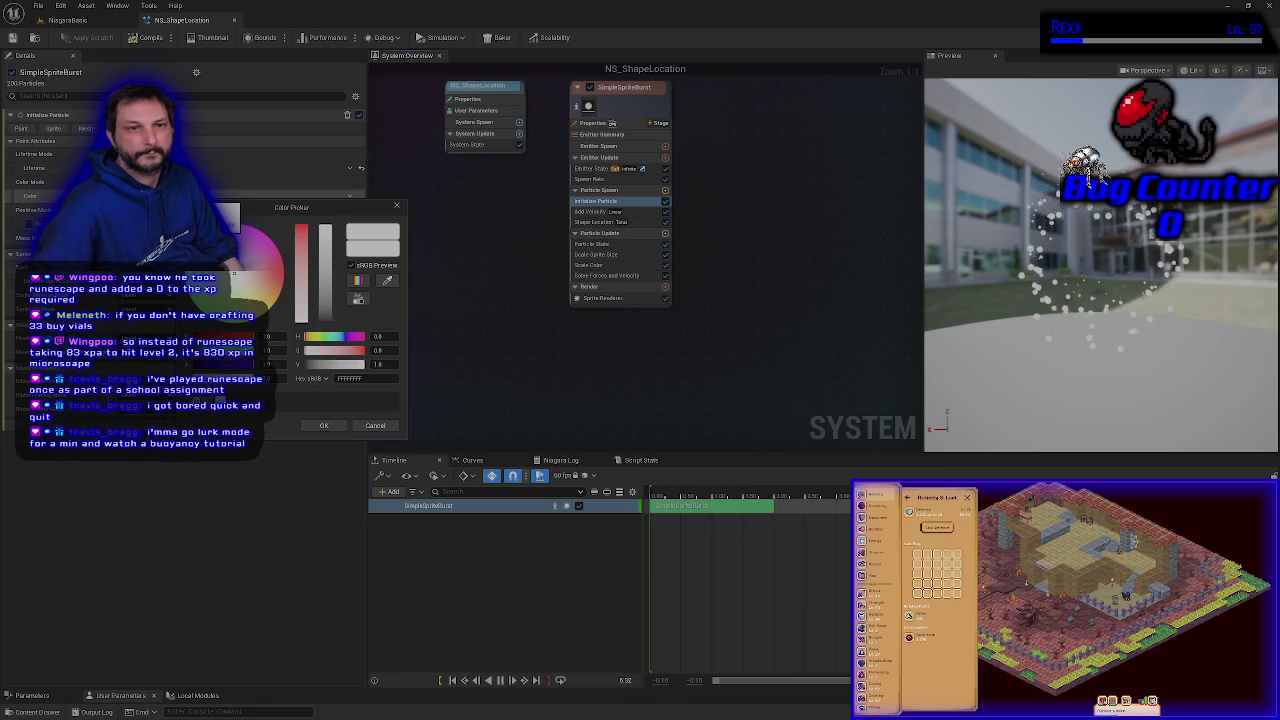
pyautogui.click(208, 284)
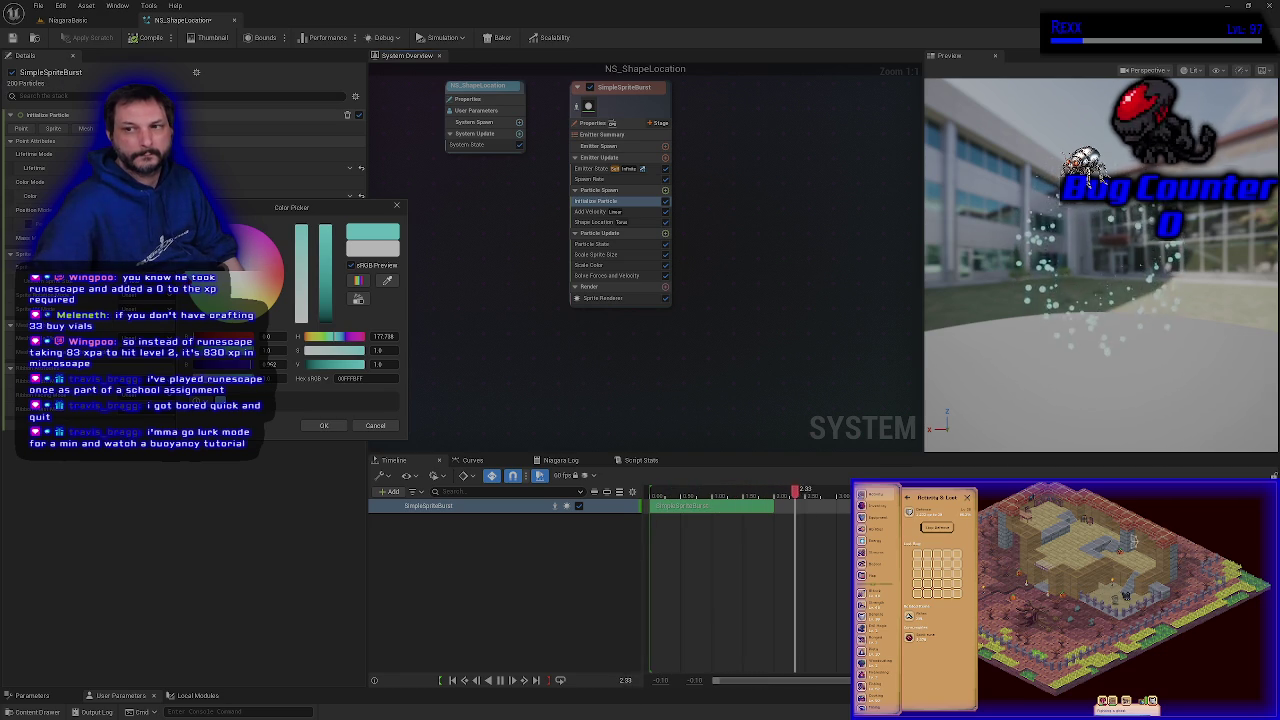
pyautogui.click(324, 426)
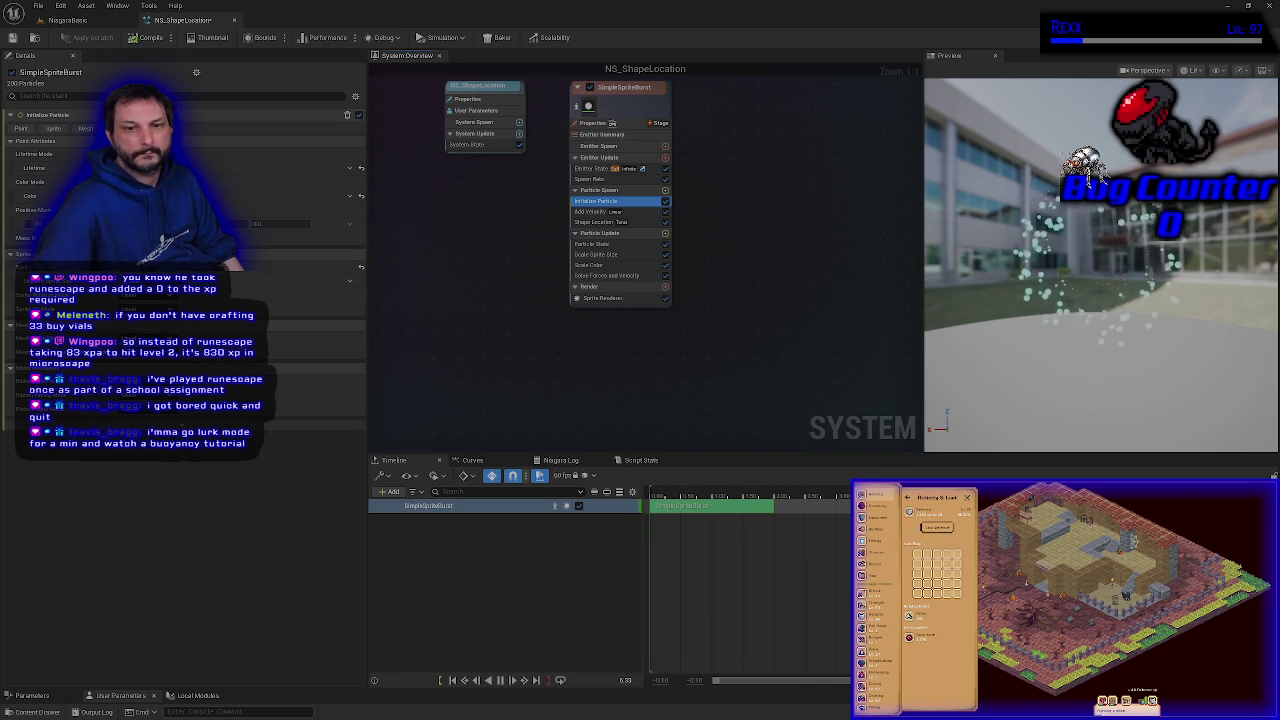
# Step: Browse the Timeline's +Add and Actions menus, then show SimpleSpriteBurst's Scale Sprite Size and Scale Color curves
pyautogui.click(391, 492)
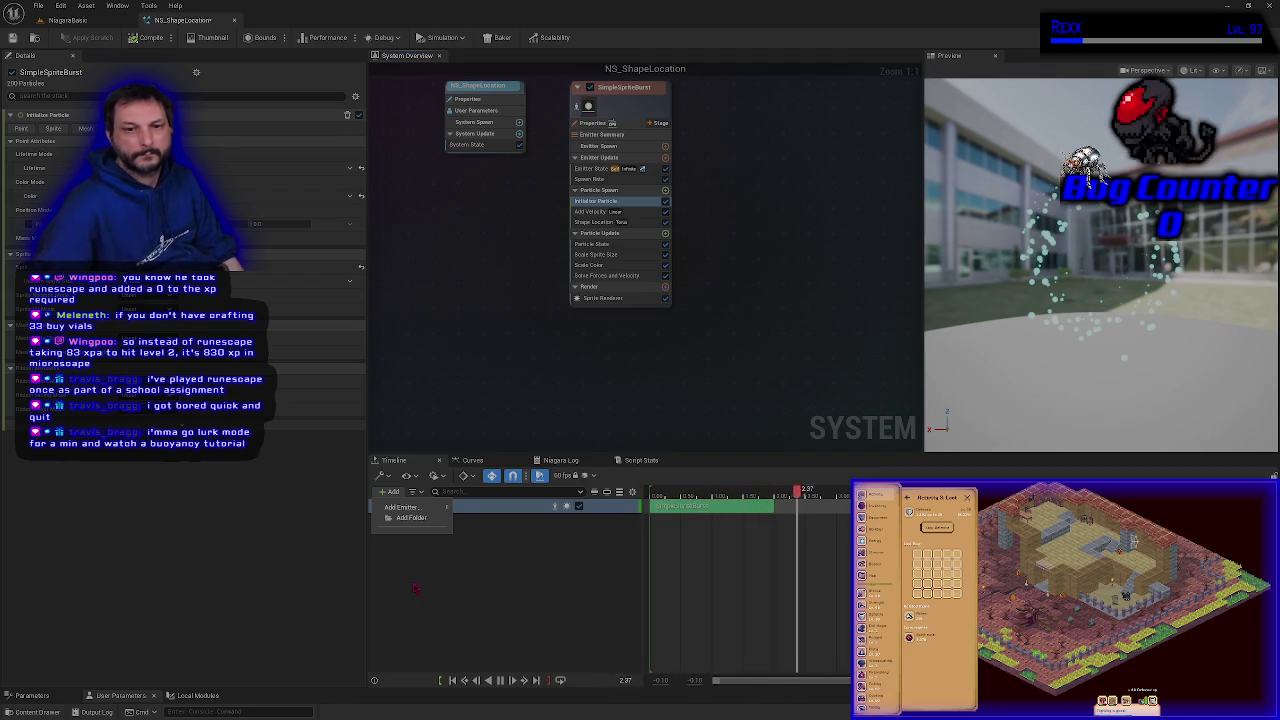
pyautogui.click(415, 588)
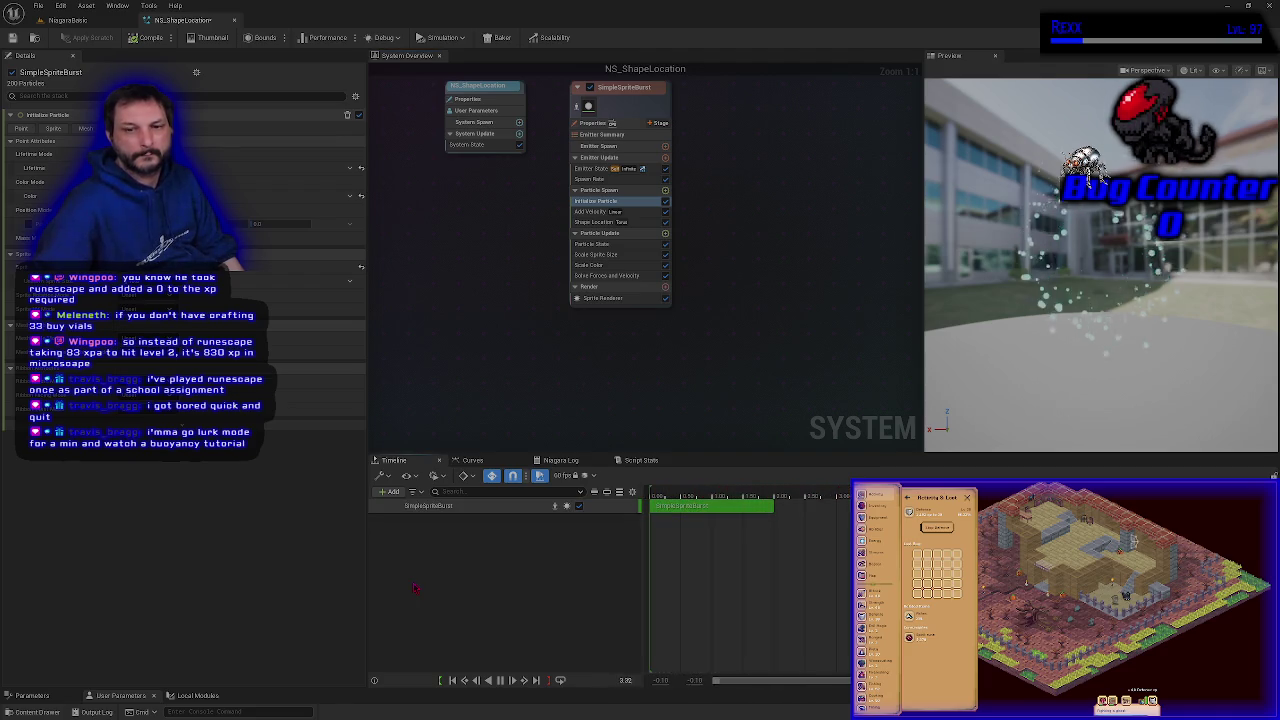
pyautogui.click(448, 506)
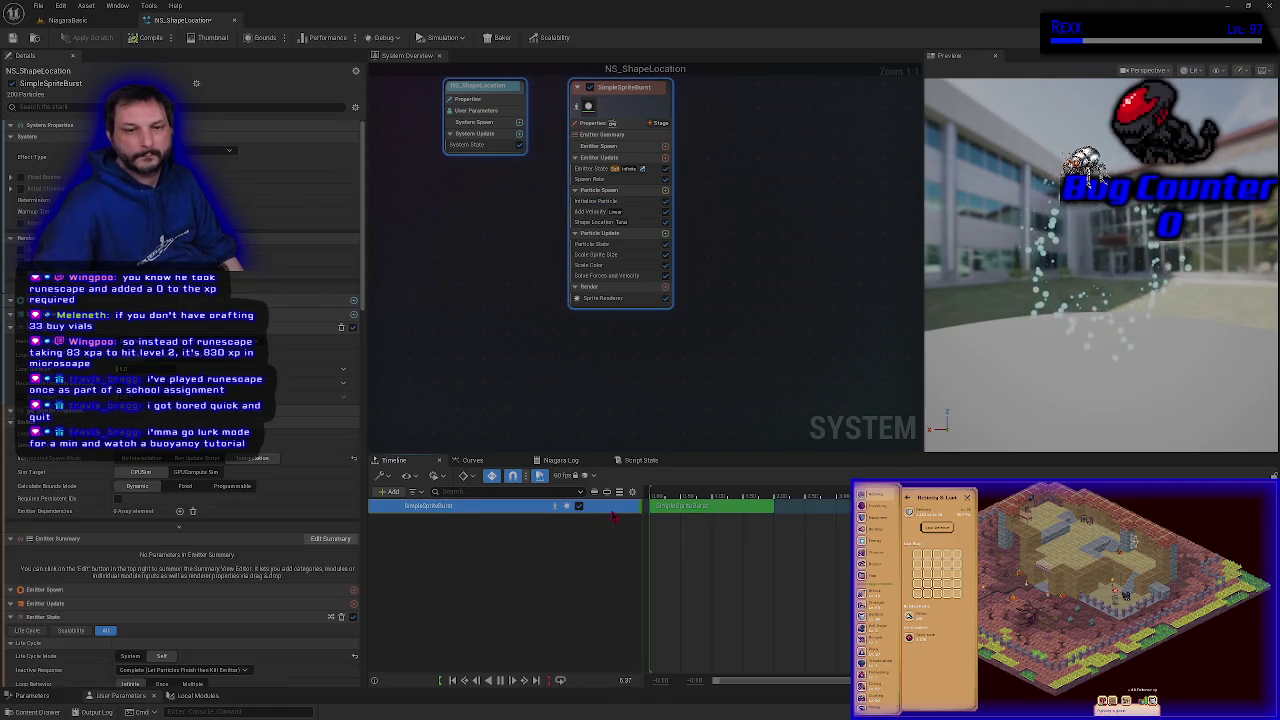
pyautogui.moveTo(677, 507); pyautogui.dragTo(635, 522)
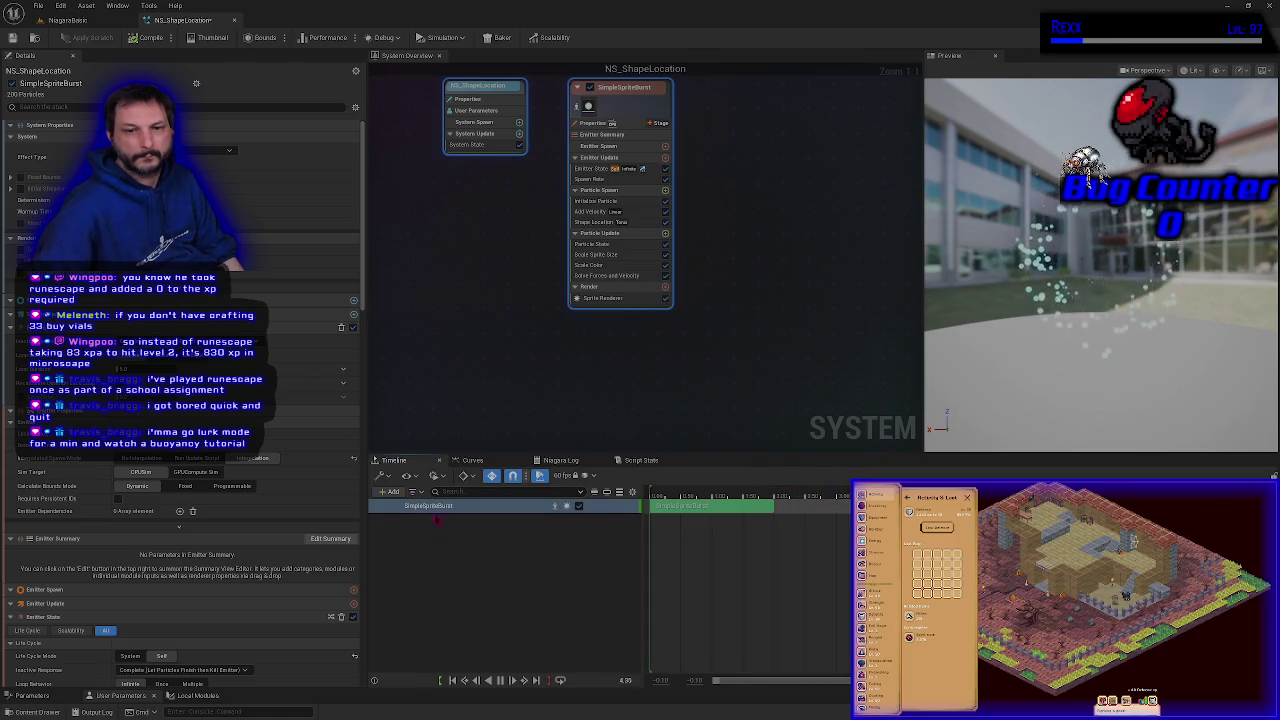
pyautogui.click(401, 497)
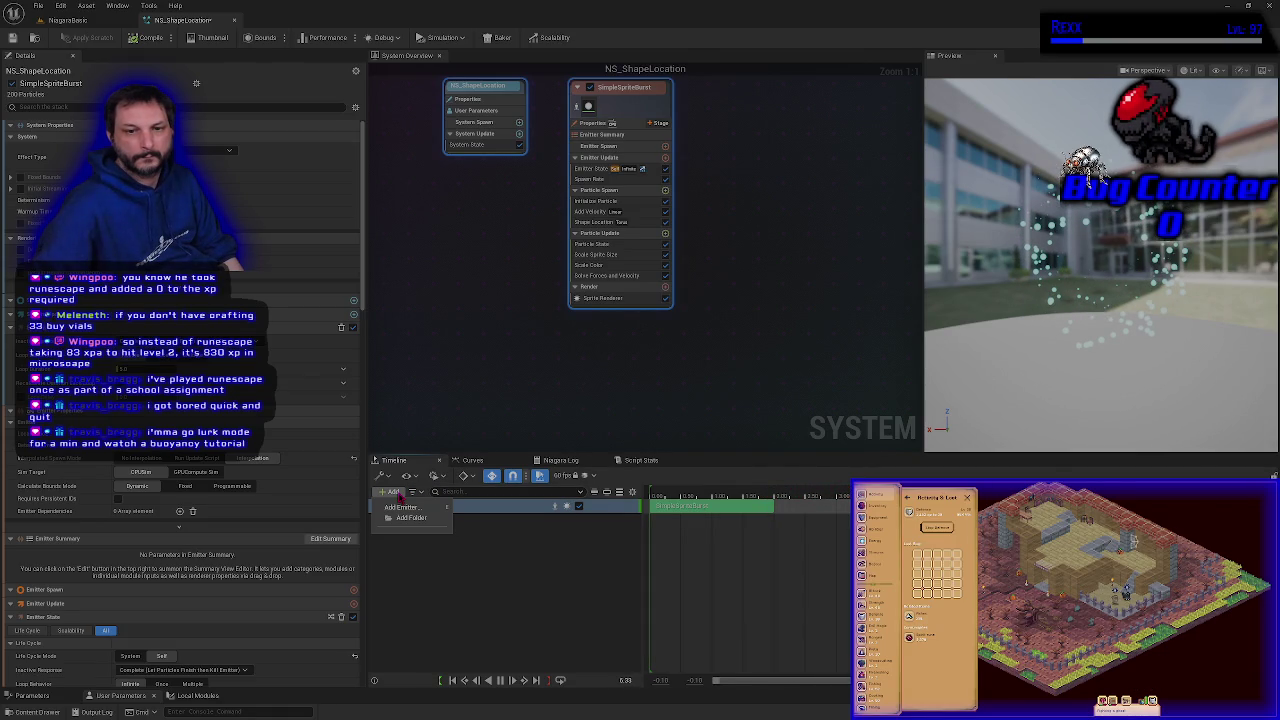
pyautogui.click(382, 476)
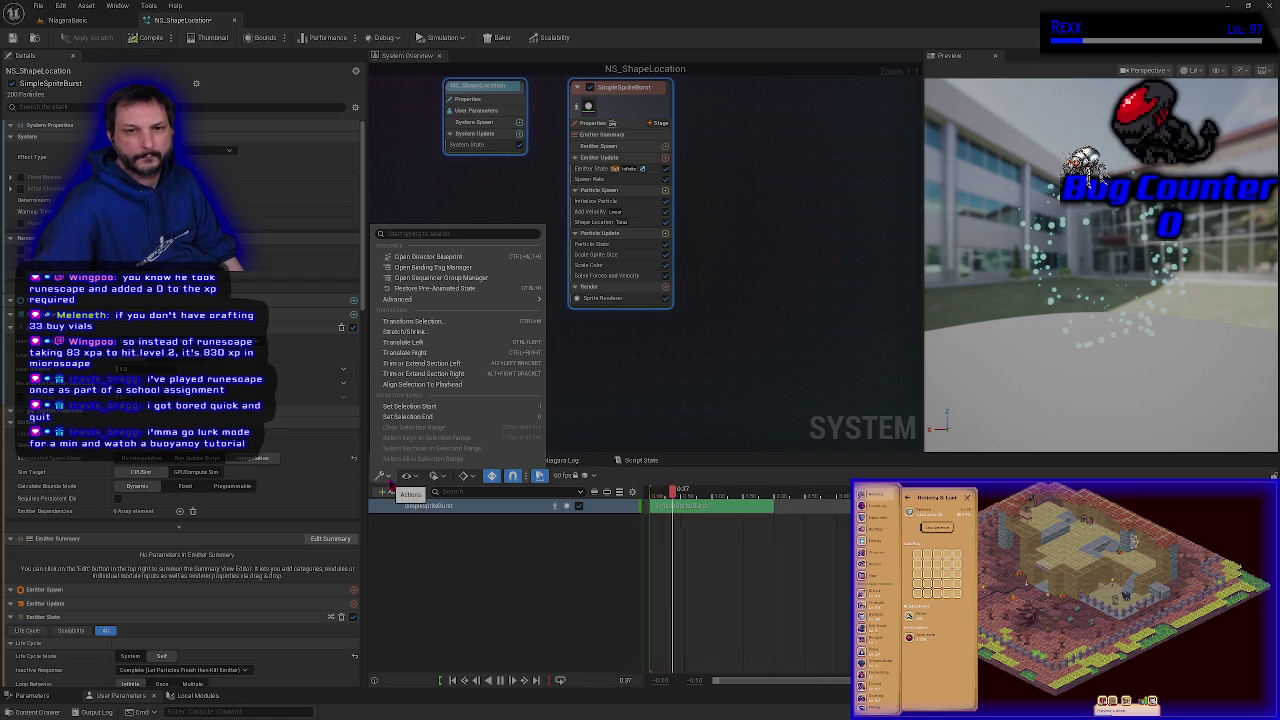
pyautogui.click(403, 561)
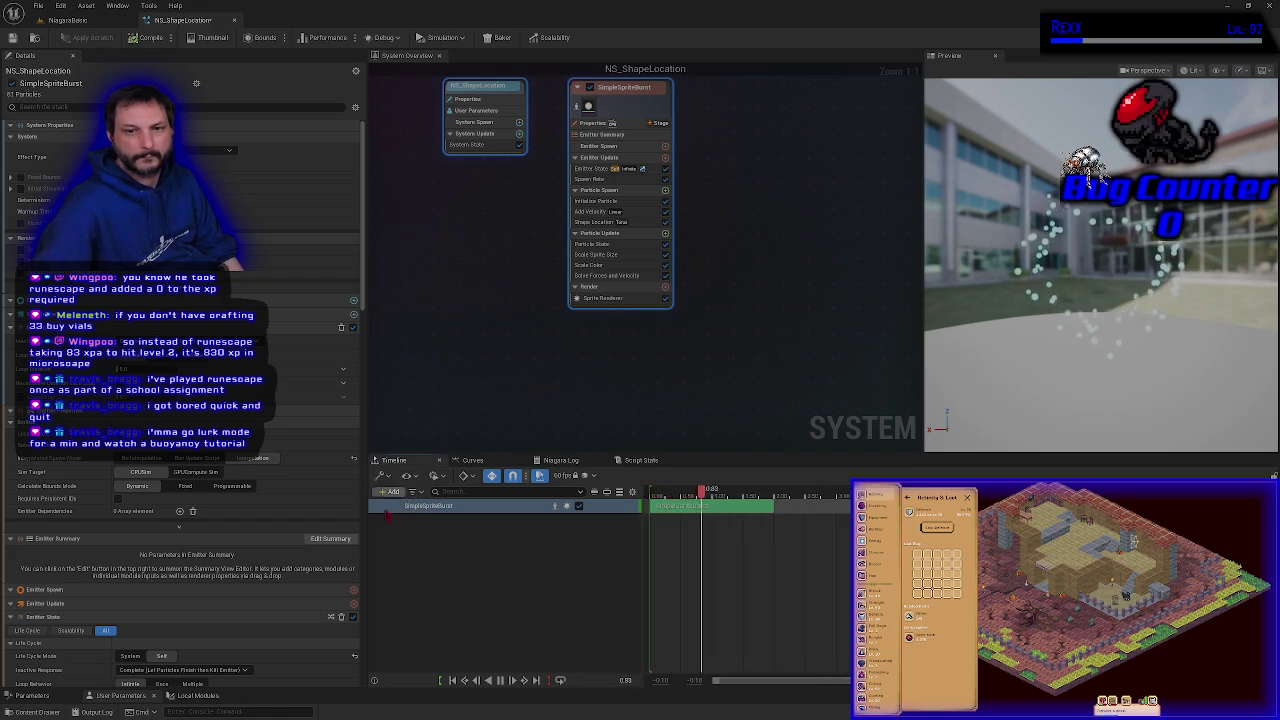
pyautogui.click(472, 461)
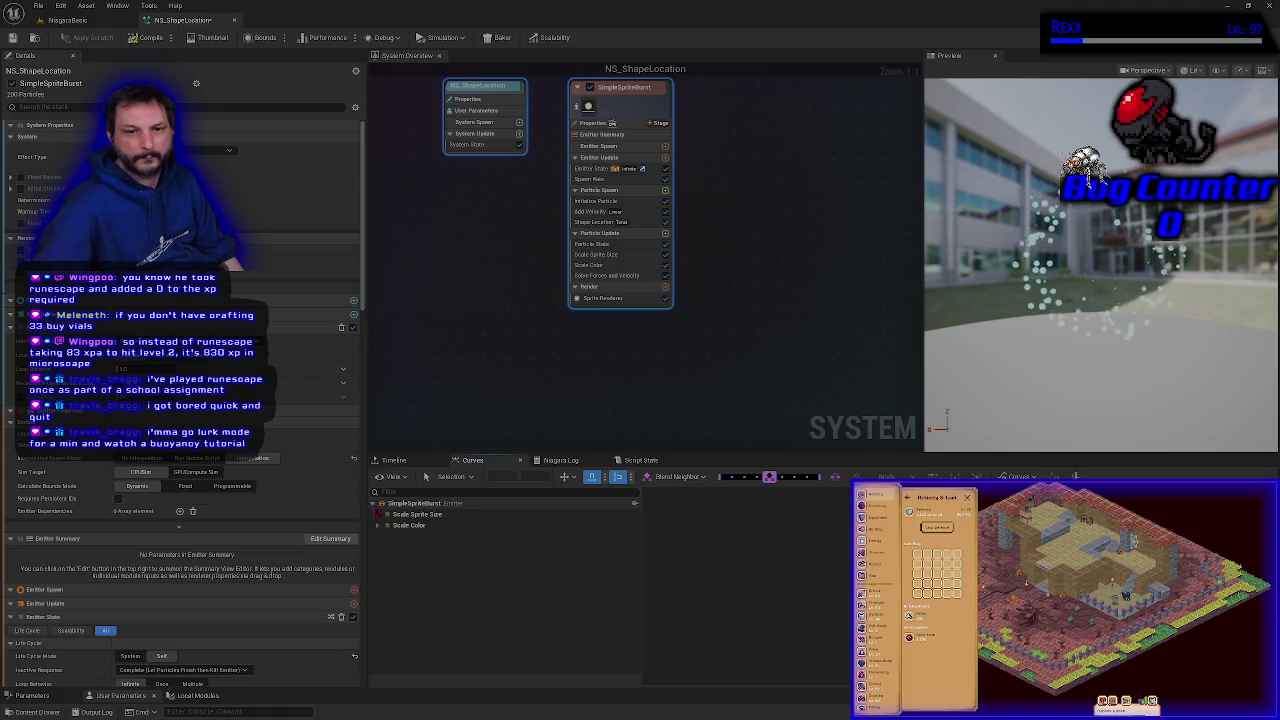
# Step: Expand Scale Color in Curves, inspect the Scale Alpha curve's first key, and select Scale Alpha
pyautogui.click(377, 525)
pyautogui.click(402, 537)
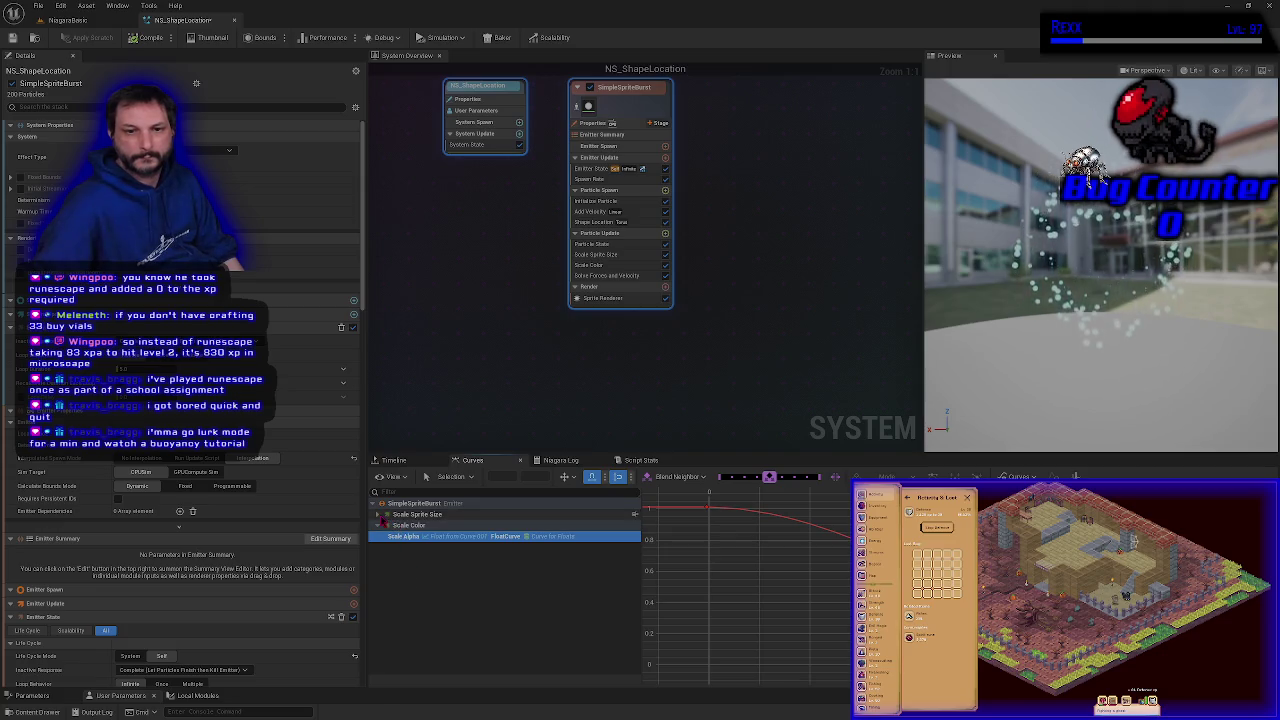
pyautogui.click(408, 526)
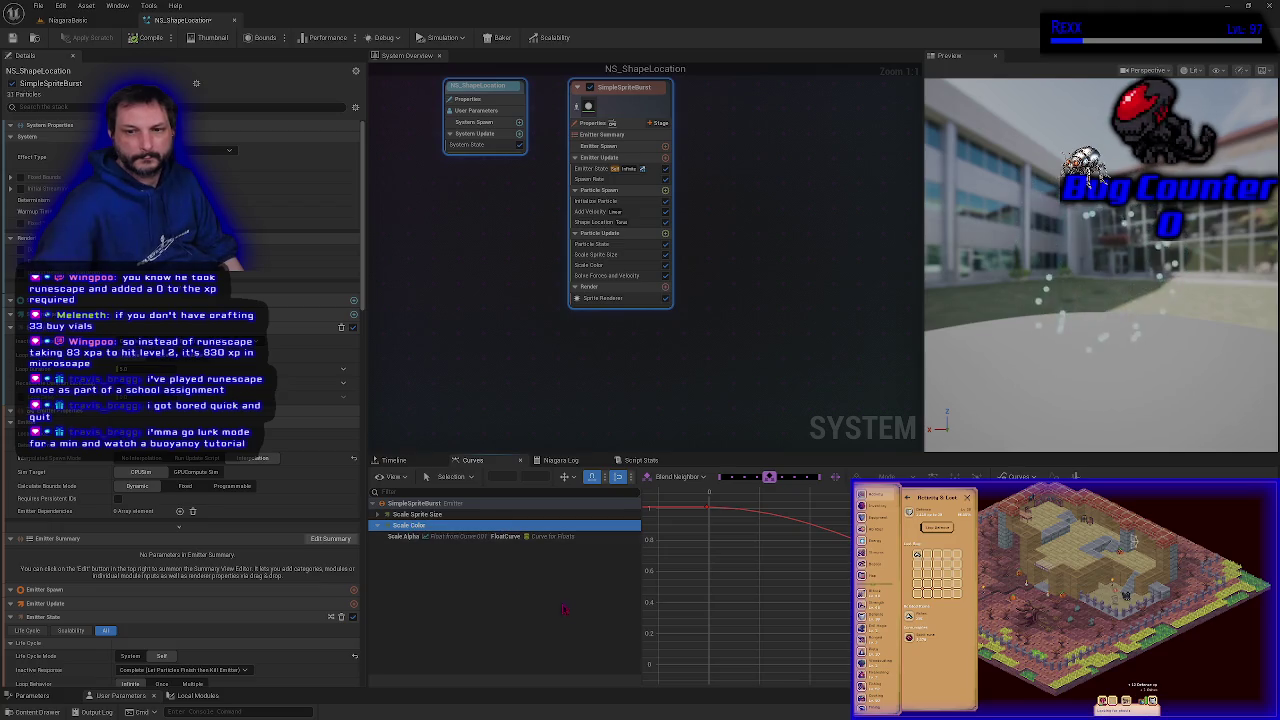
pyautogui.click(709, 509)
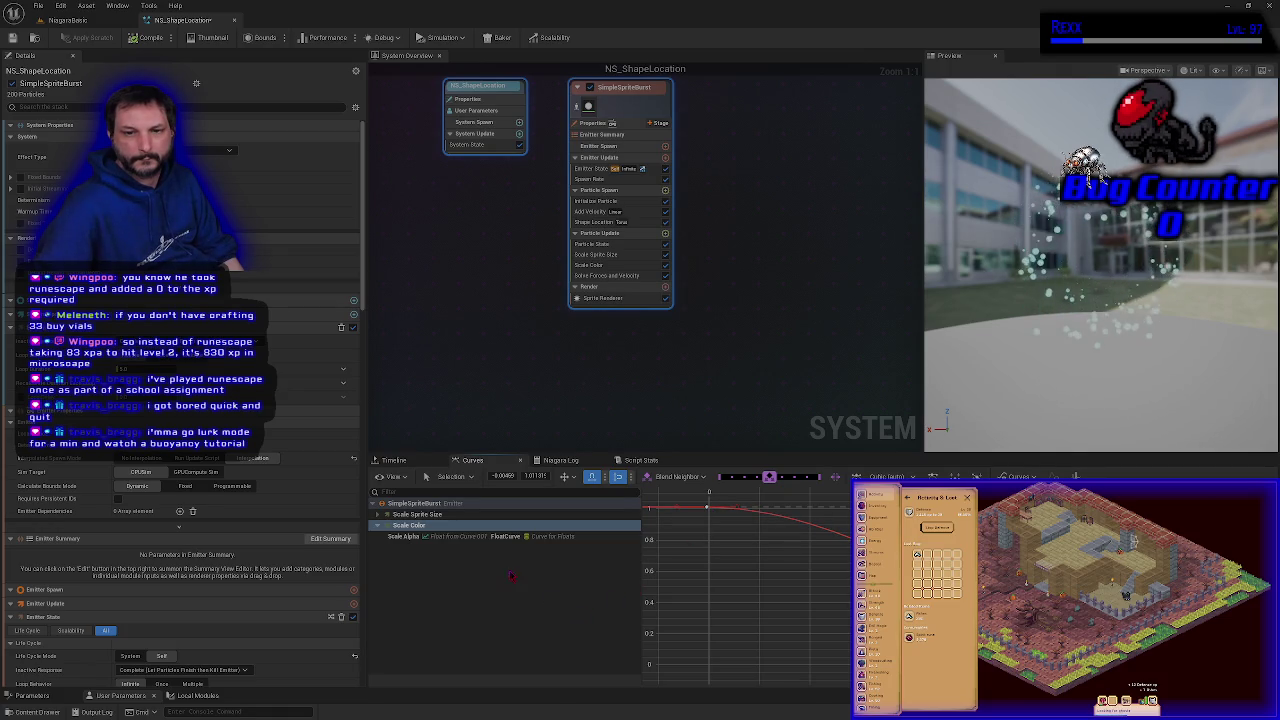
pyautogui.click(406, 537)
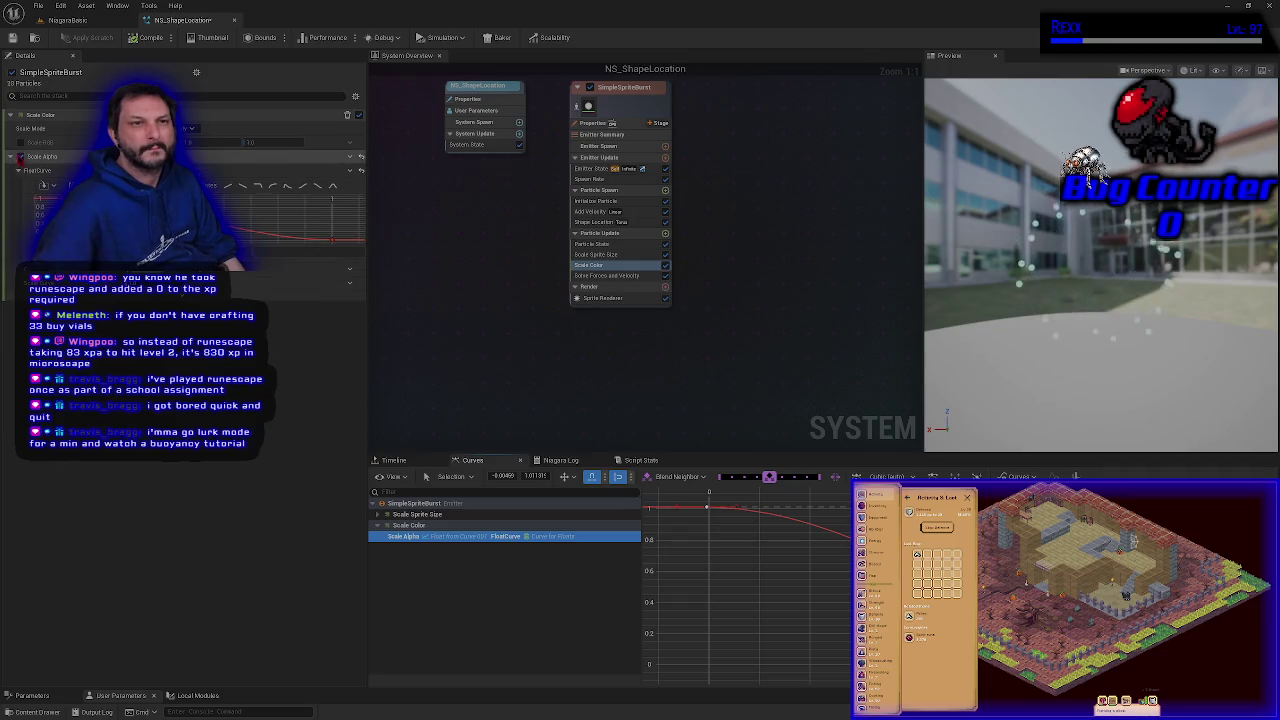
# Step: Enable Scale Color's Scale RGB at 1.0 and inspect the alpha curve's starting key values
pyautogui.click(40, 156)
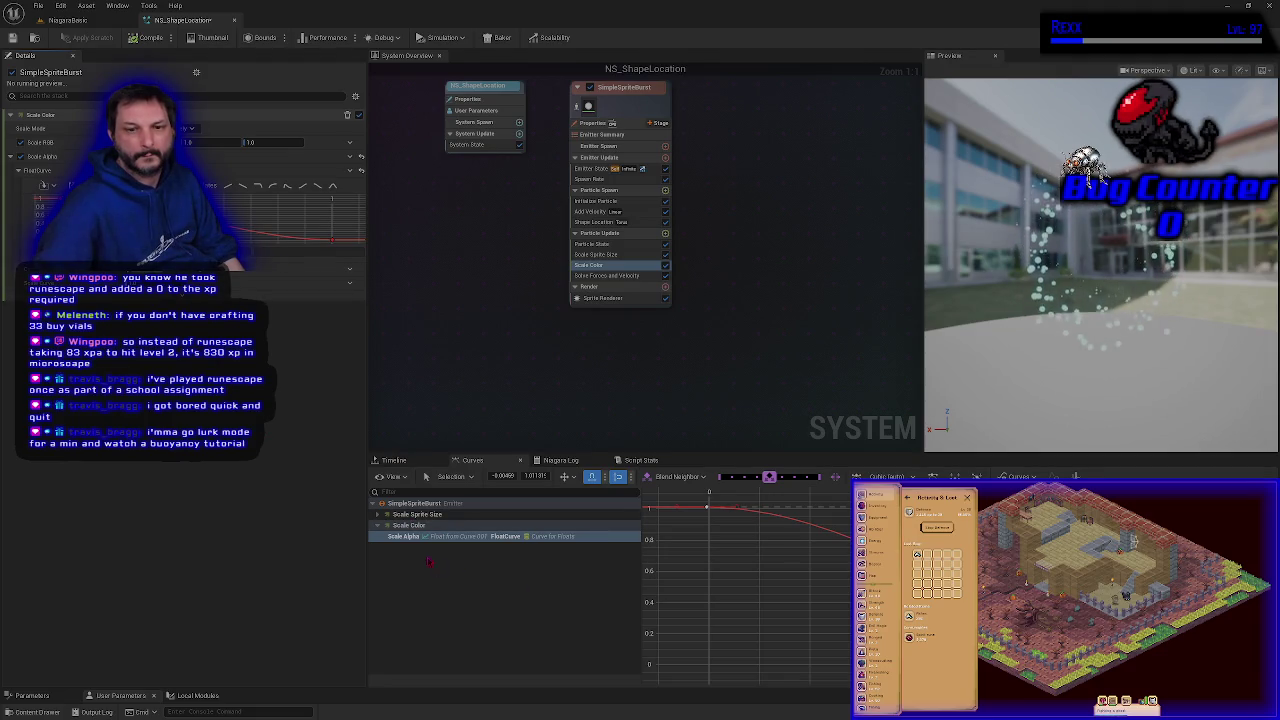
pyautogui.click(413, 526)
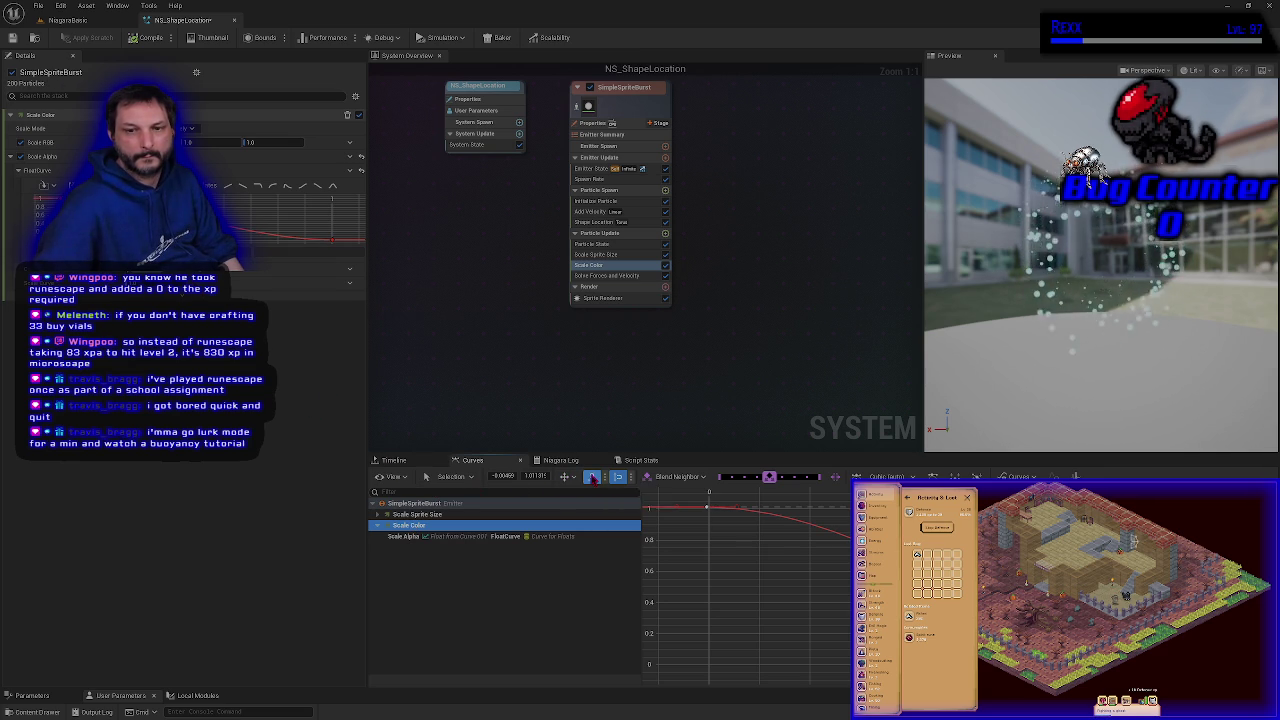
pyautogui.click(709, 508)
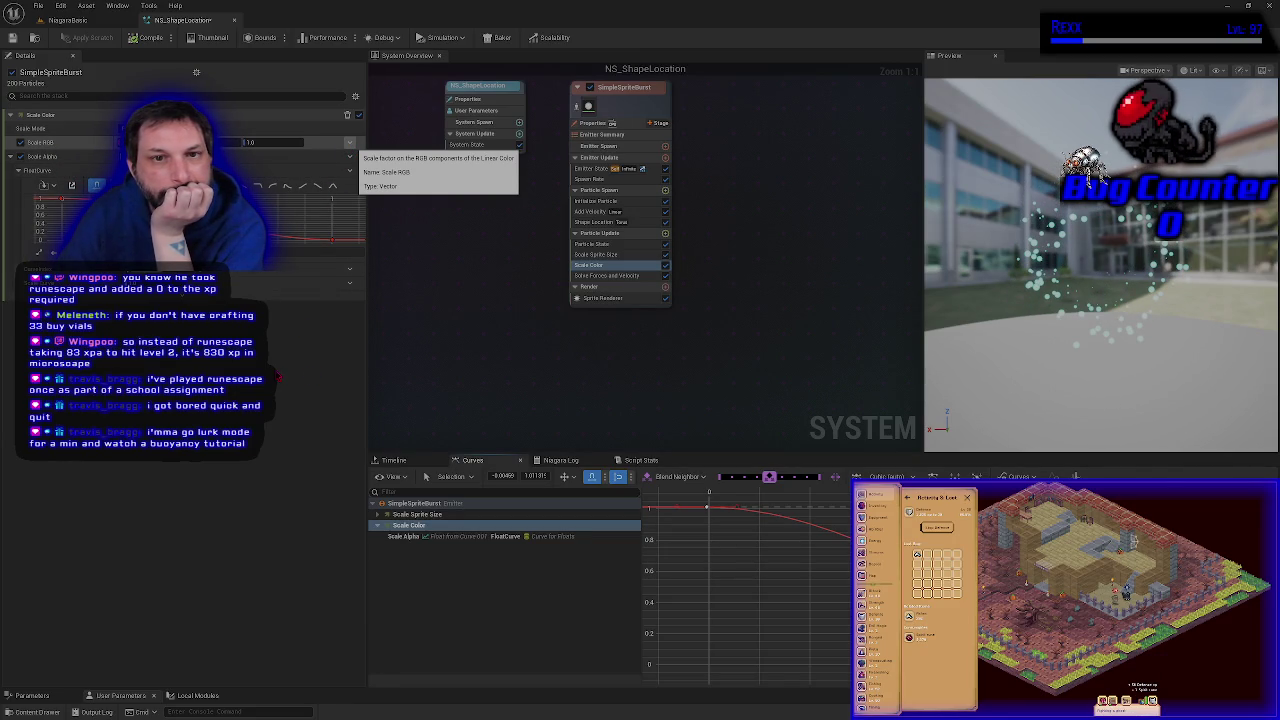
pyautogui.click(349, 142)
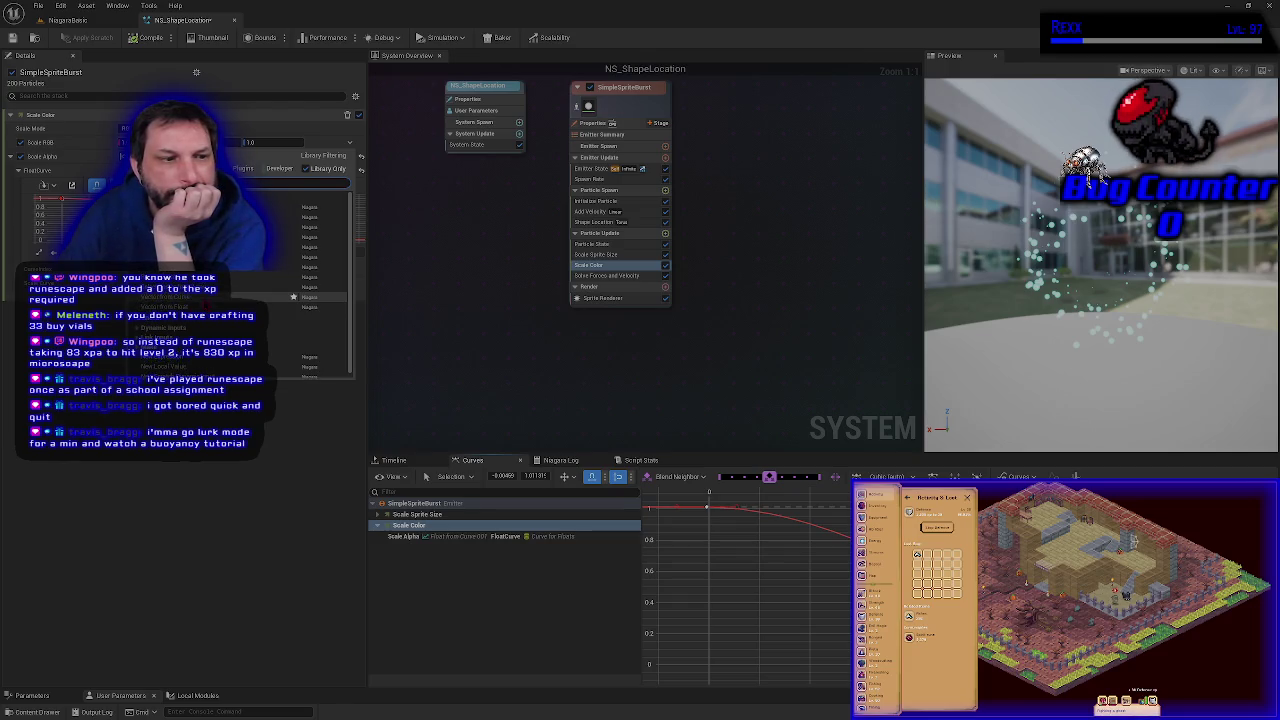
# Step: Search 'curve' in Scale RGB's value options and pick the vector curve with X, Y, Z channels
pyautogui.press('Escape')
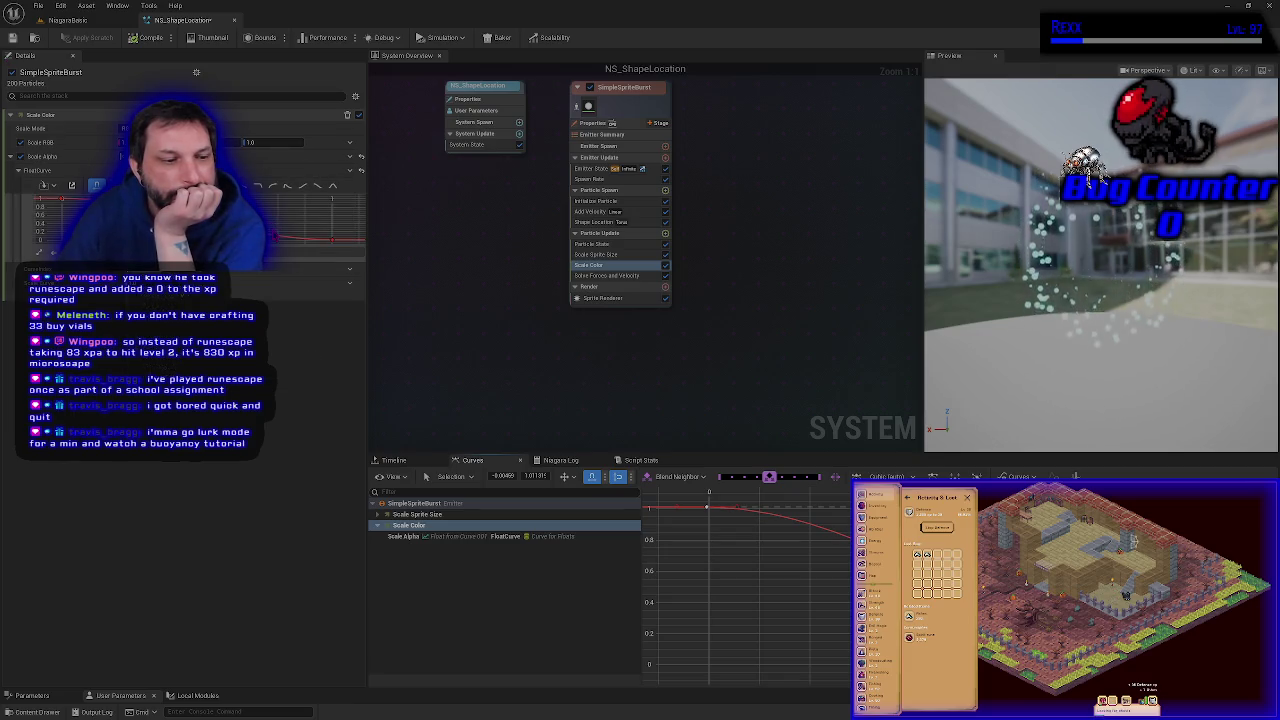
pyautogui.moveTo(267, 243)
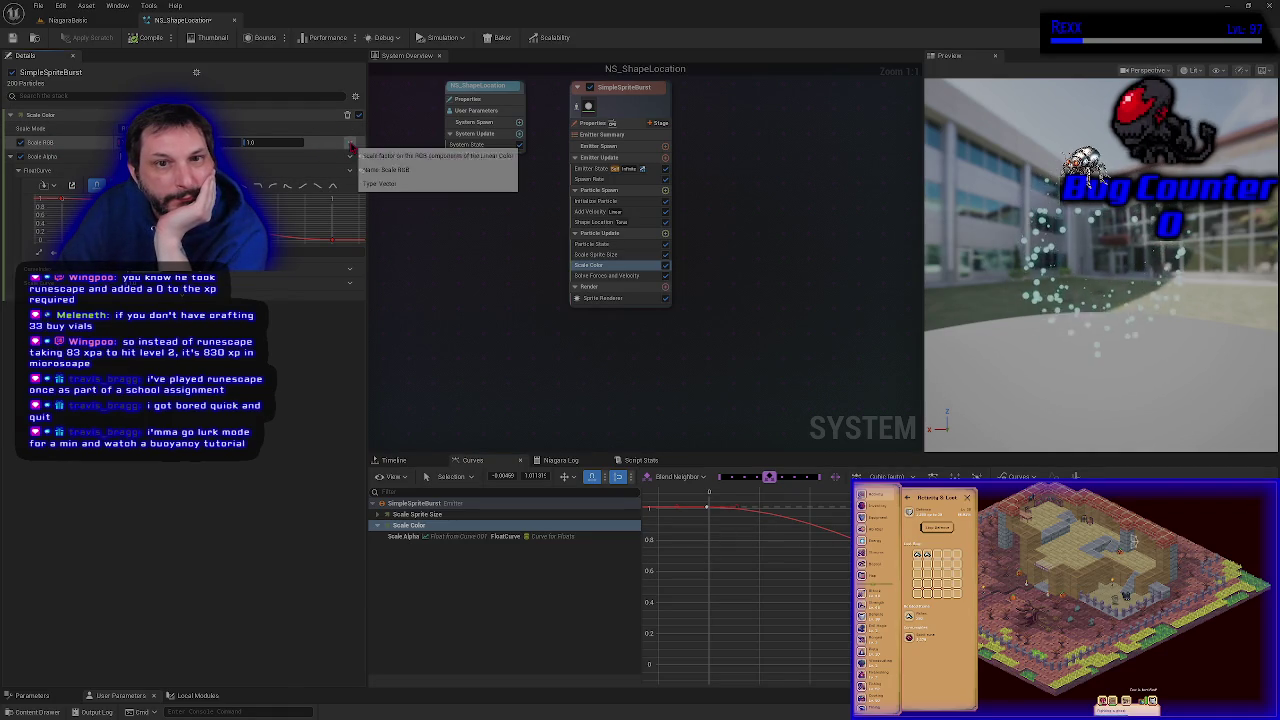
pyautogui.click(351, 143)
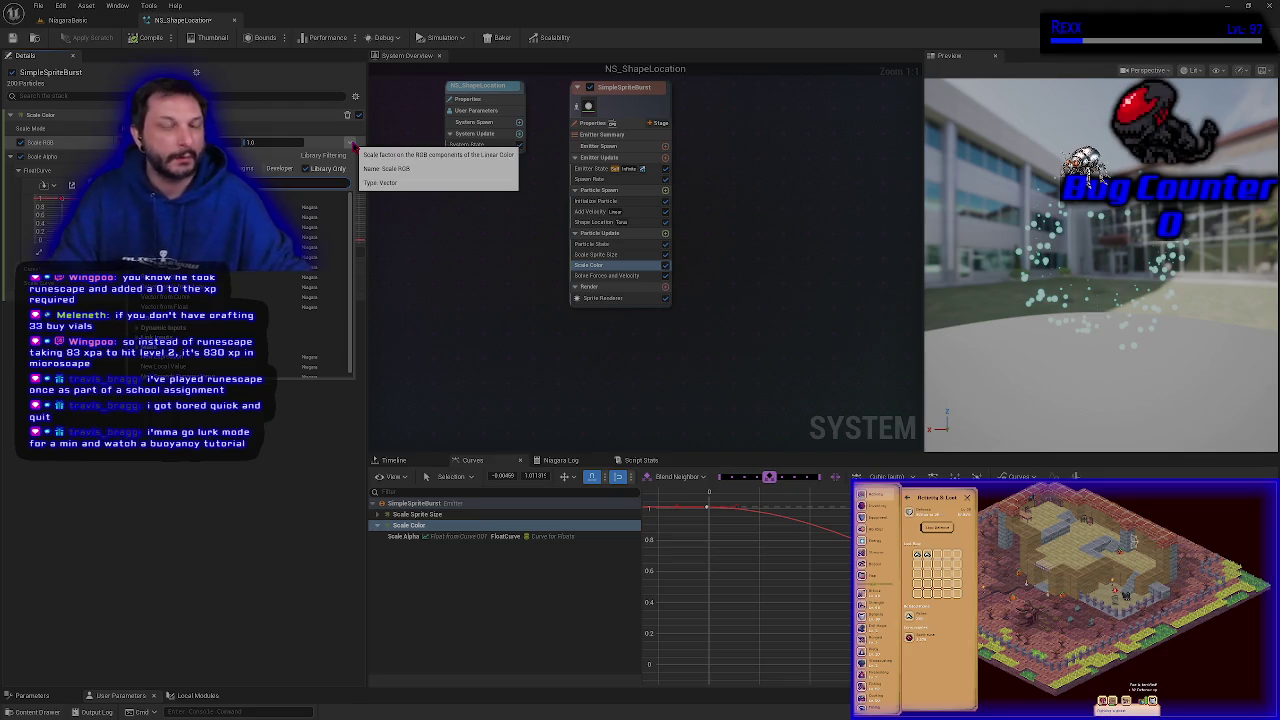
pyautogui.write('curve')
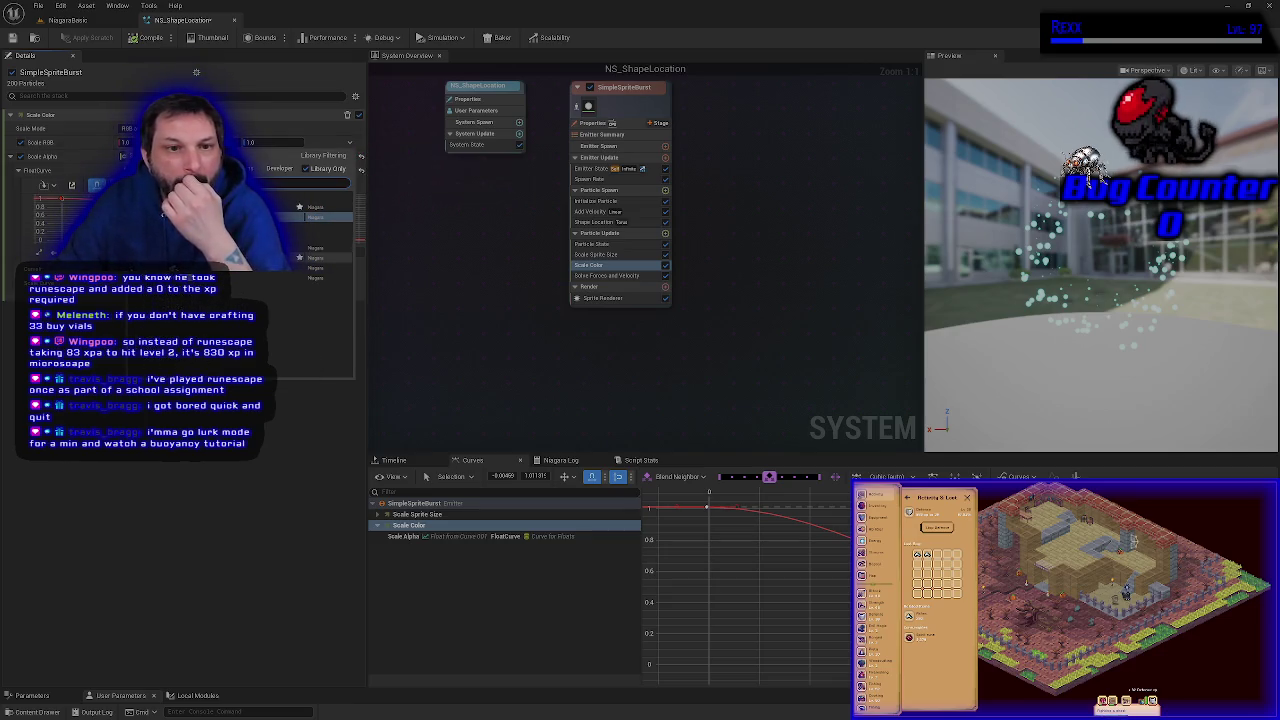
pyautogui.click(320, 268)
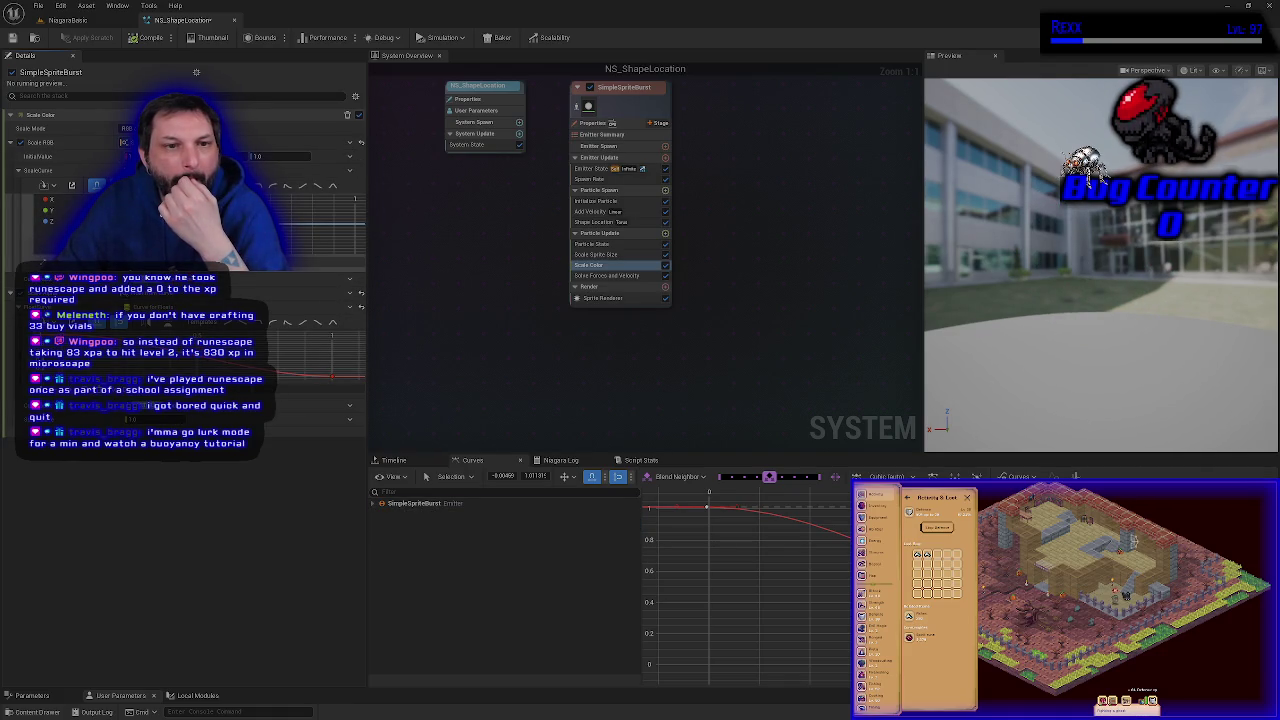
# Step: Assign a float curve to Scale Color's alpha scale and raise its first key to 1.0
pyautogui.rightClick(172, 252)
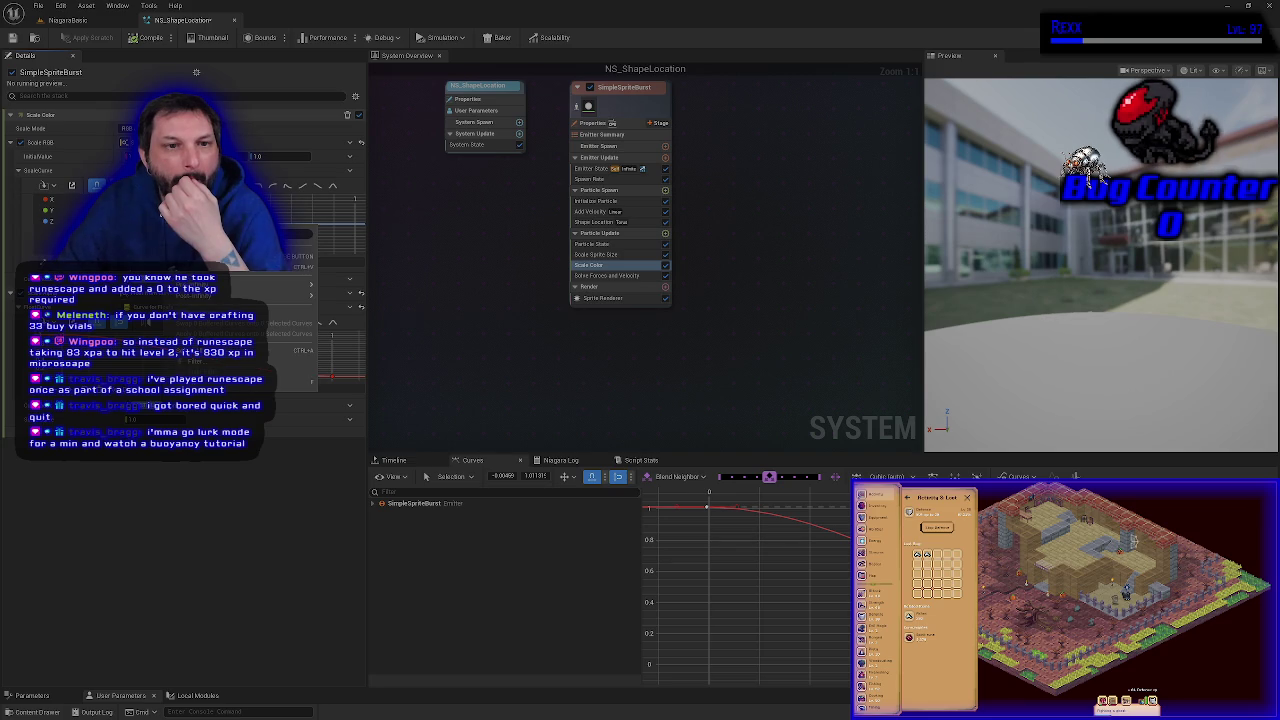
pyautogui.click(300, 258)
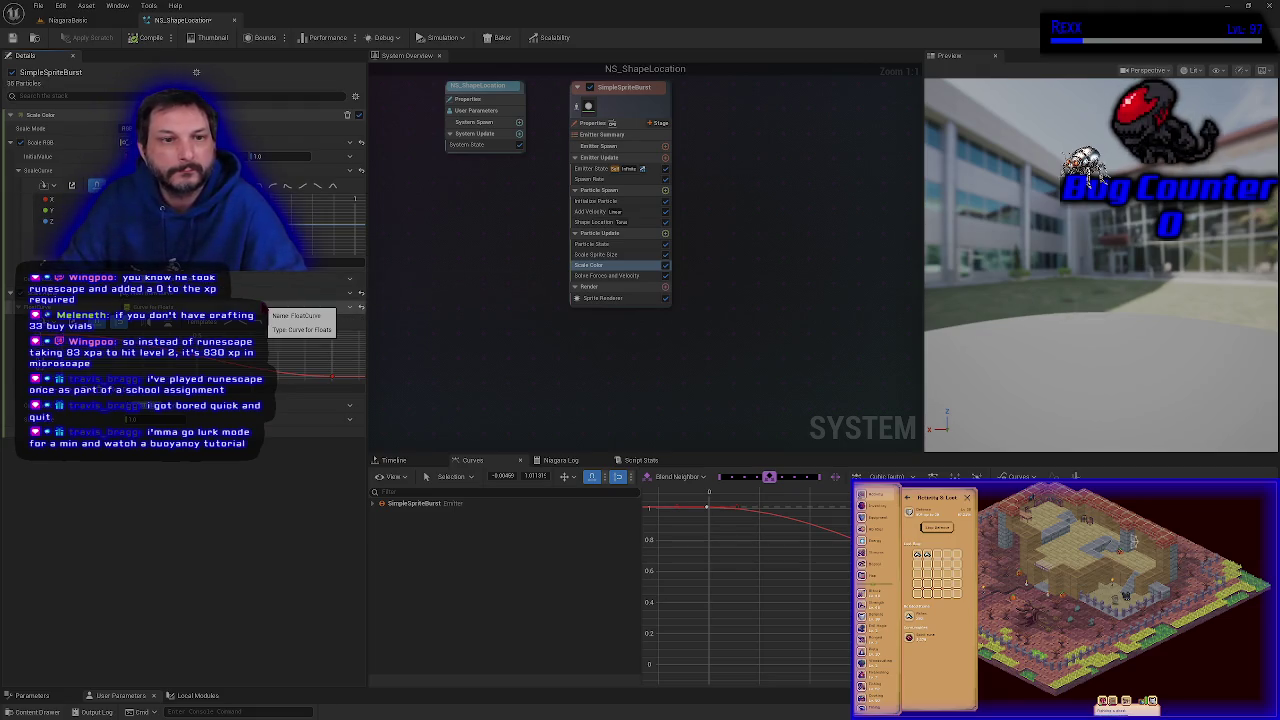
pyautogui.click(230, 310)
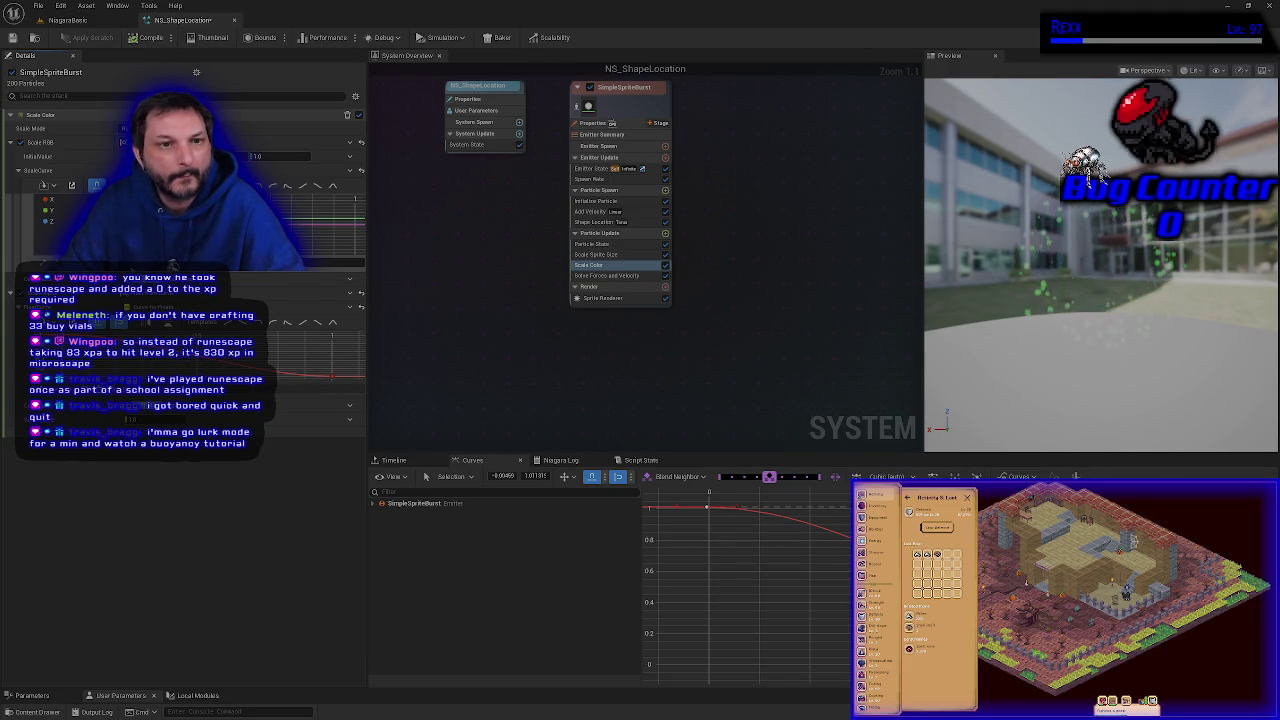
pyautogui.moveTo(305, 285); pyautogui.dragTo(305, 280)
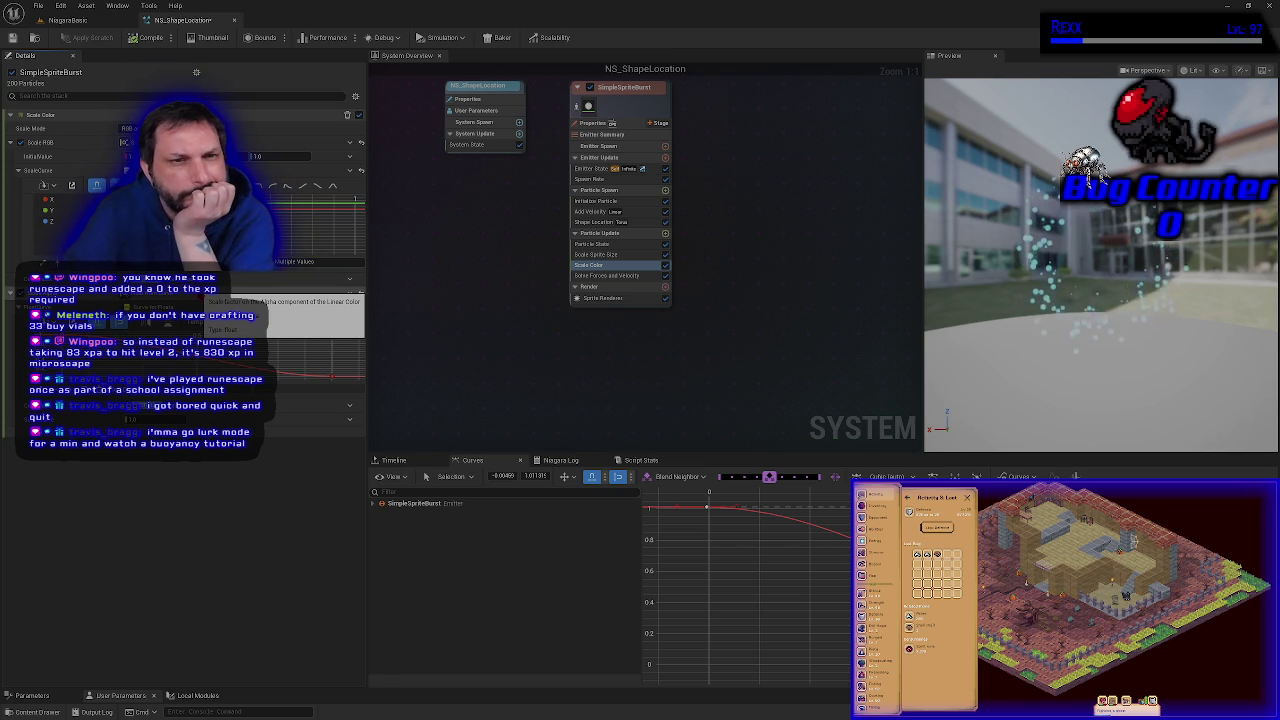
pyautogui.click(55, 212)
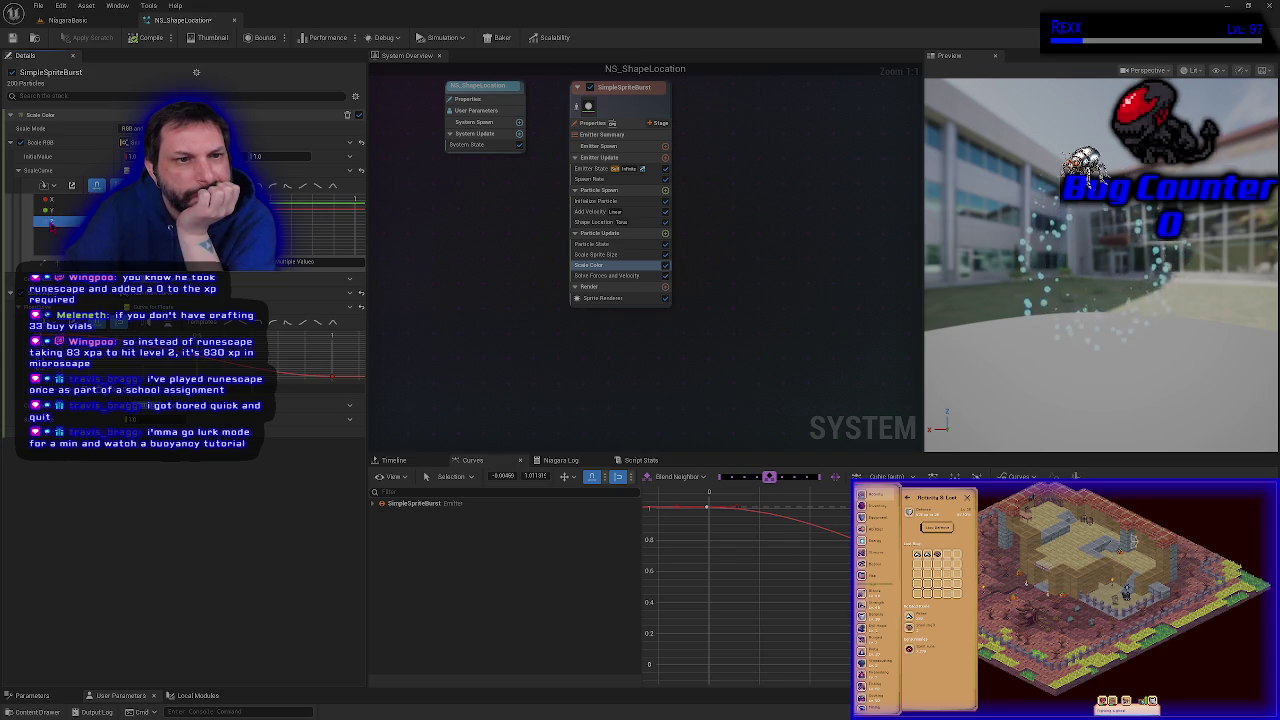
pyautogui.click(44, 172)
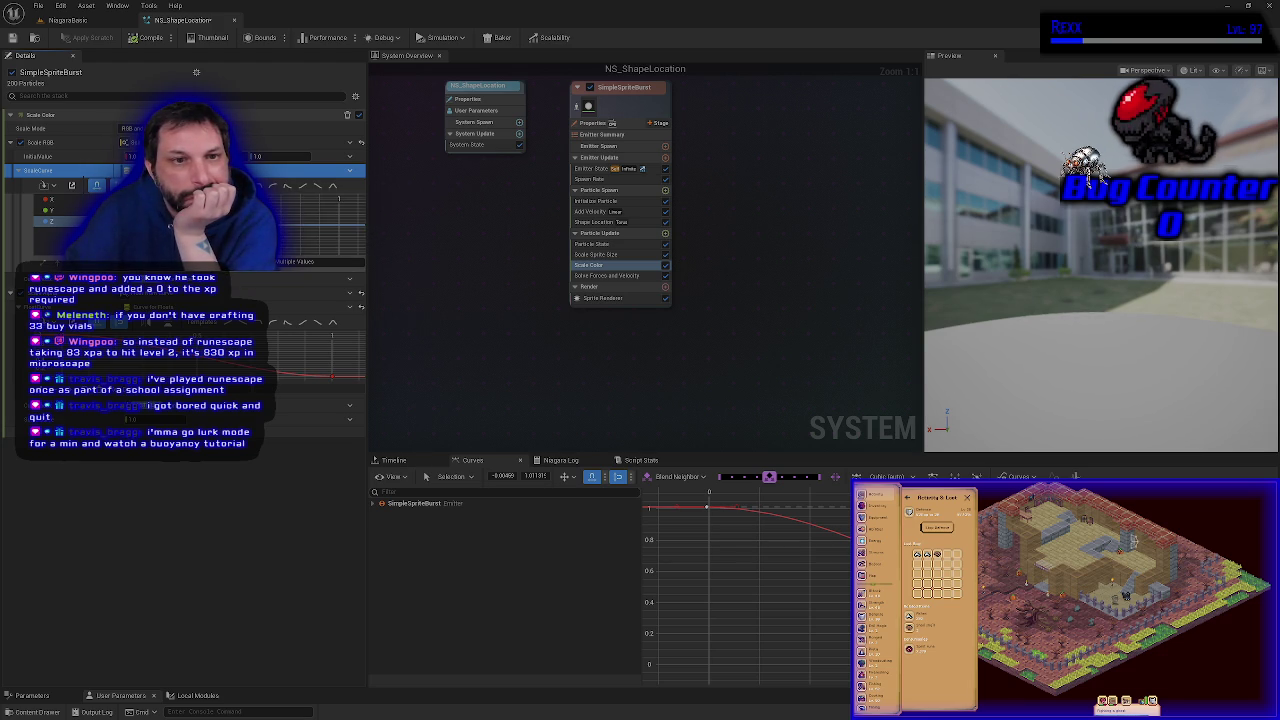
pyautogui.click(76, 211)
pyautogui.click(60, 220)
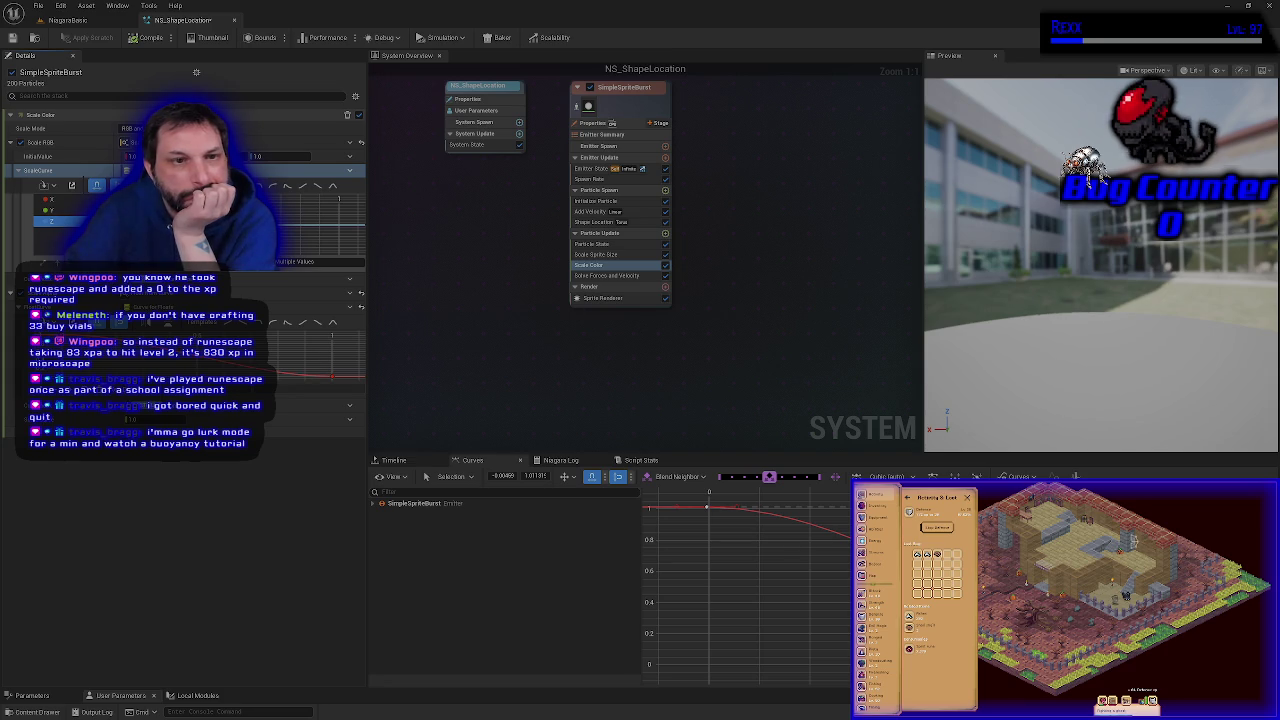
pyautogui.click(320, 260)
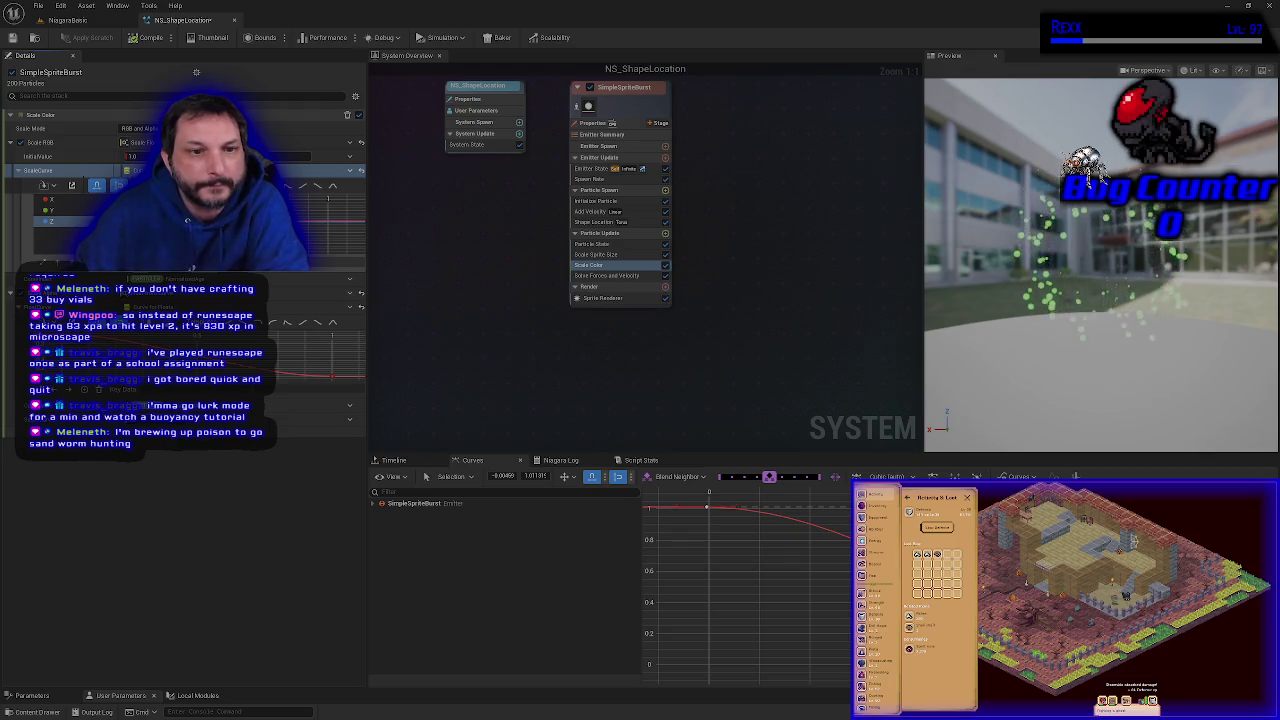
# Step: Select the Scale RGB Y and Z channels, toggle the curve view mode, then reselect Y
pyautogui.rightClick(178, 246)
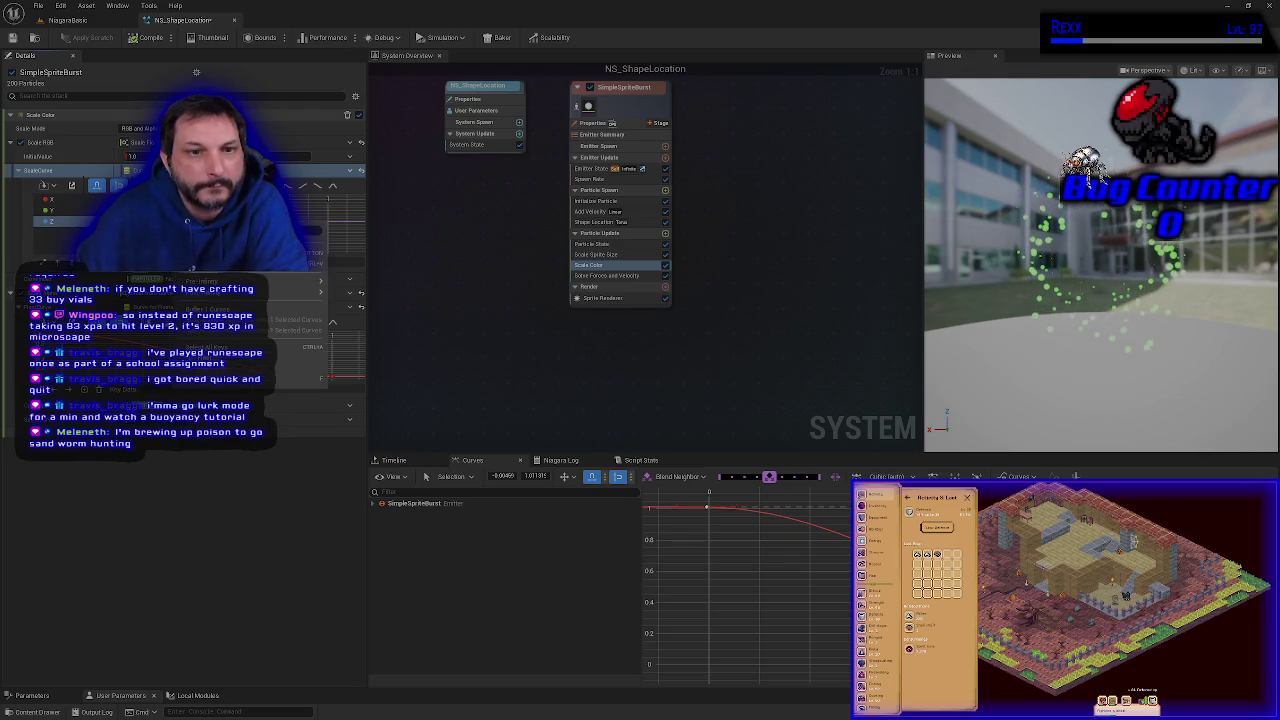
pyautogui.press('Escape')
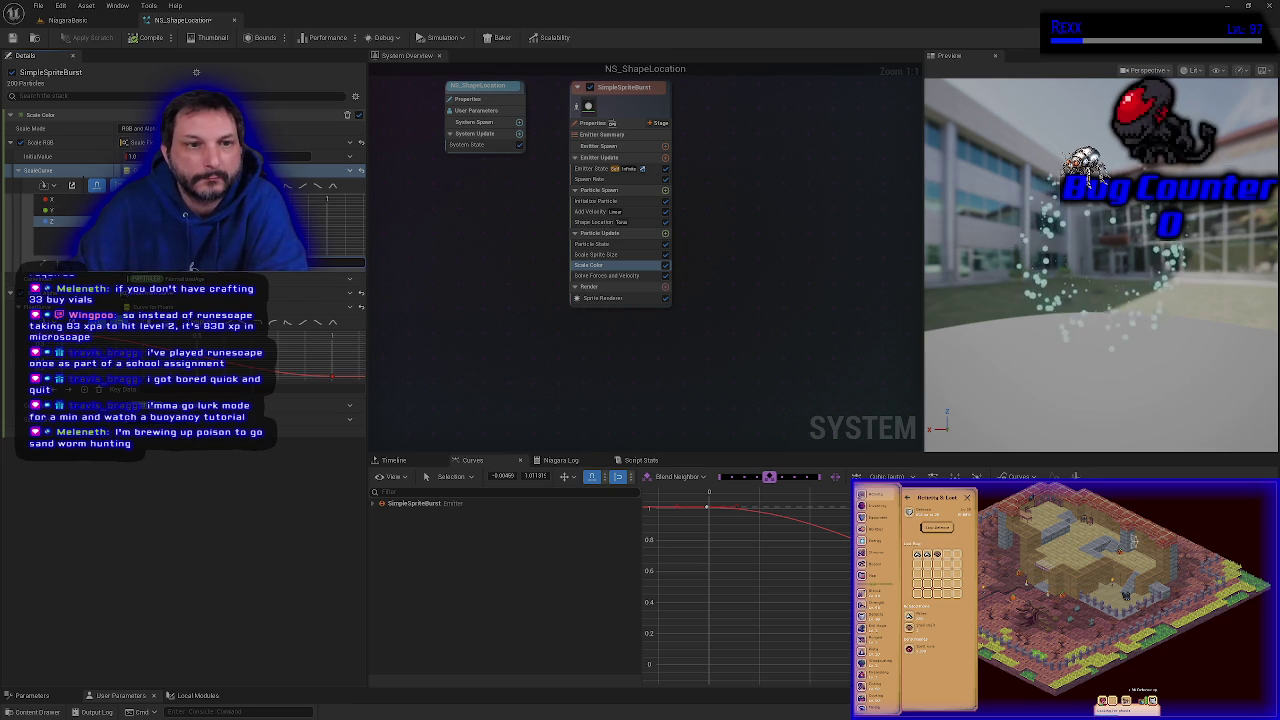
pyautogui.click(63, 211)
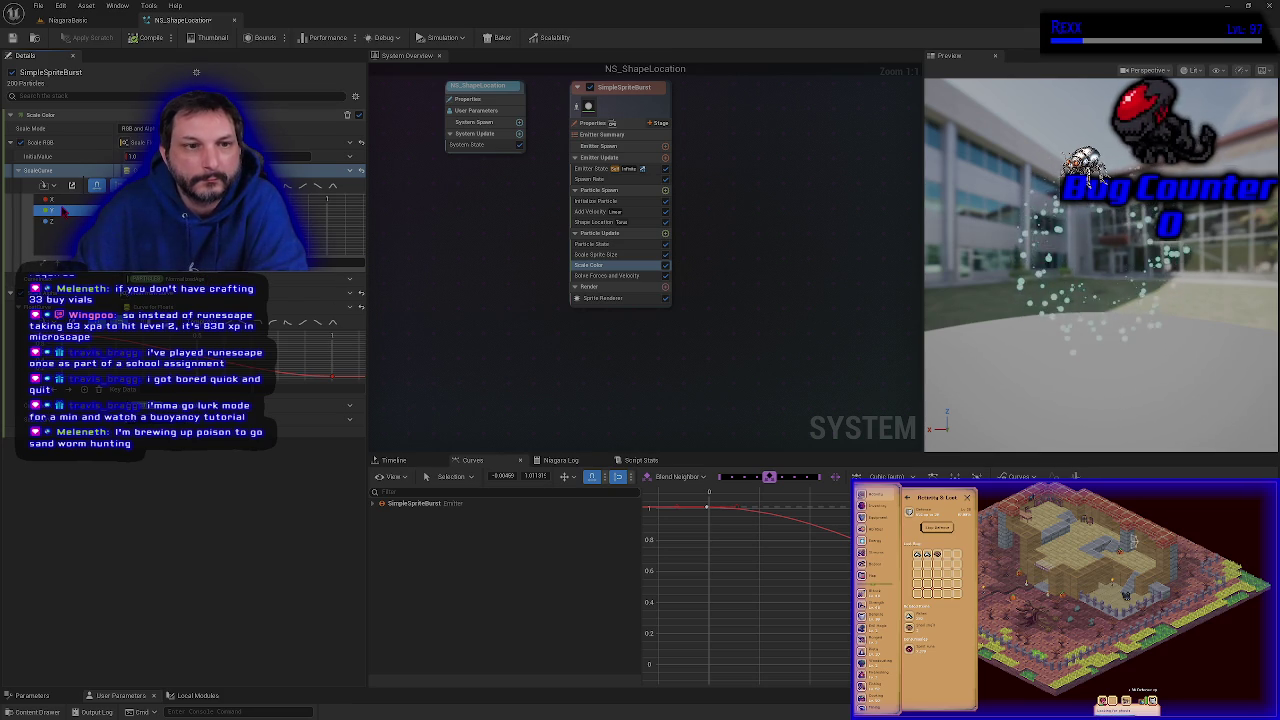
pyautogui.click(72, 221)
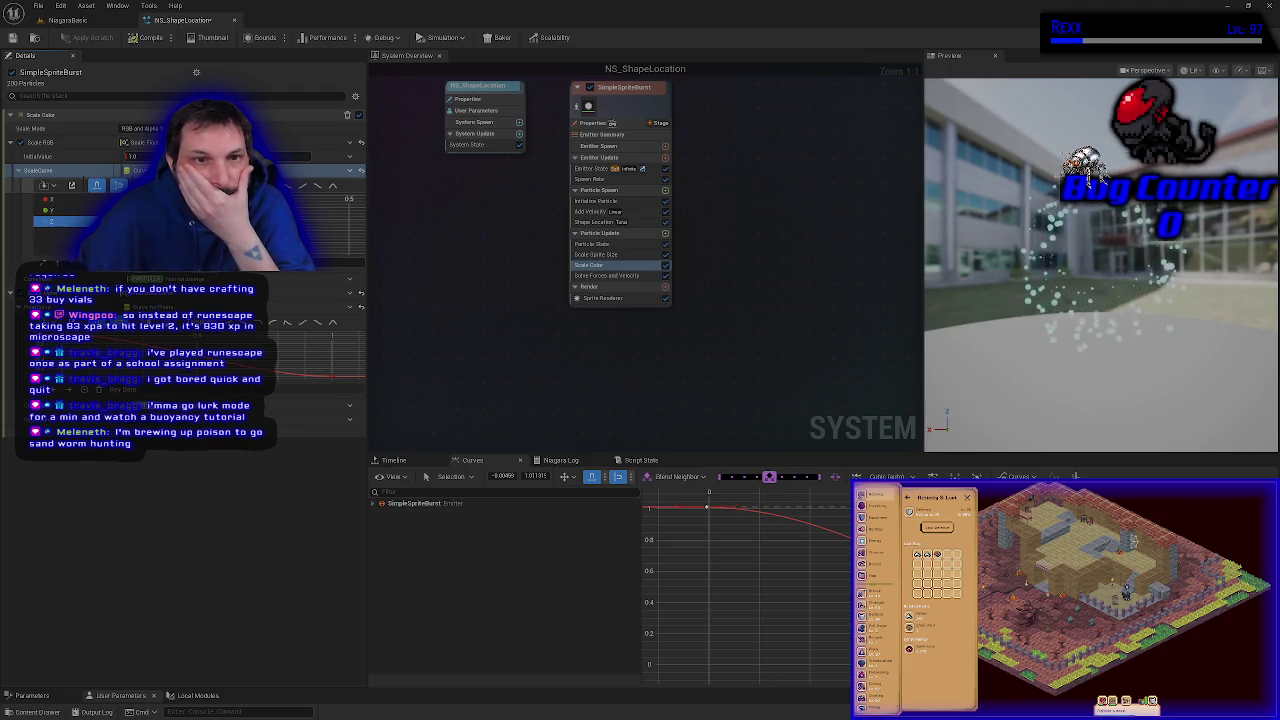
pyautogui.click(96, 186)
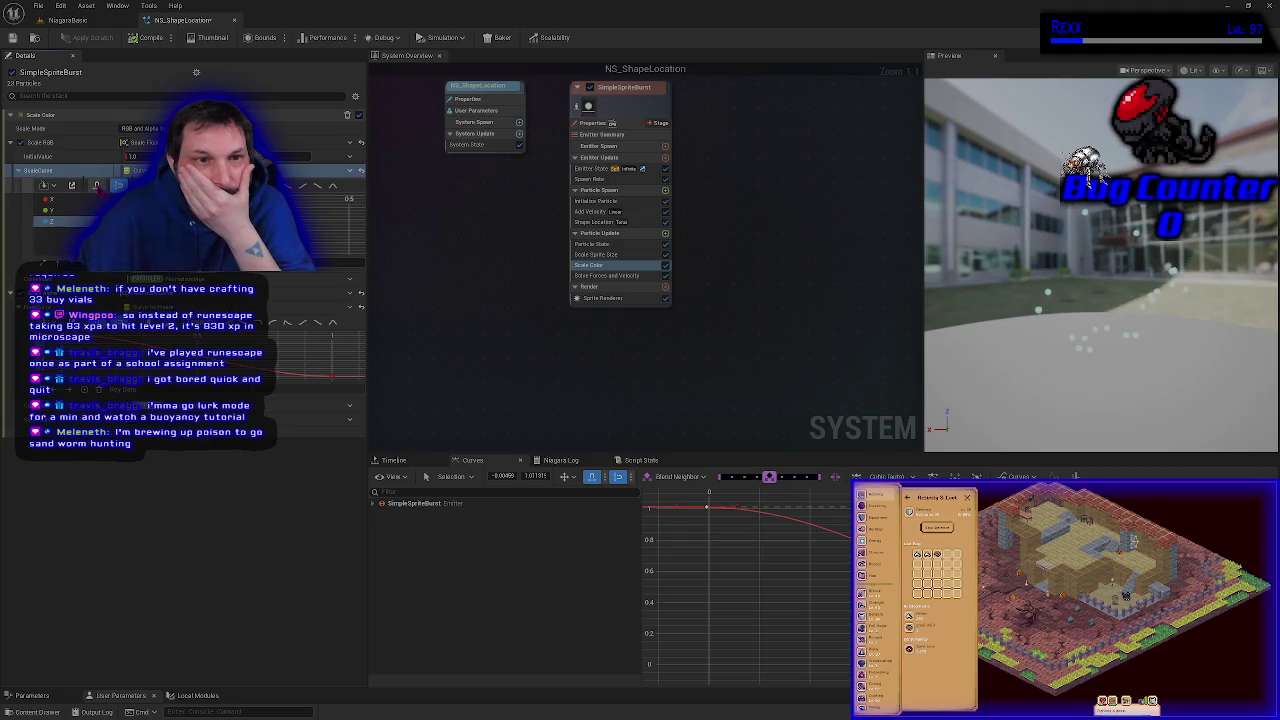
pyautogui.click(96, 185)
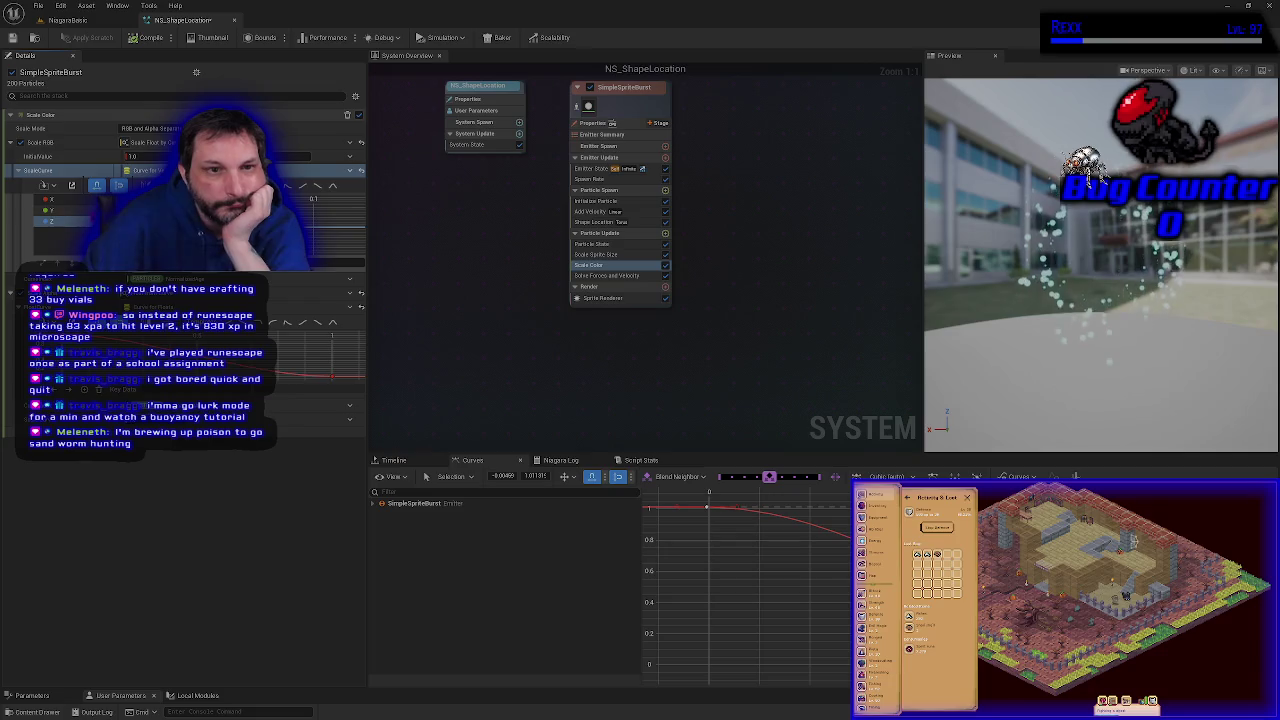
pyautogui.click(60, 210)
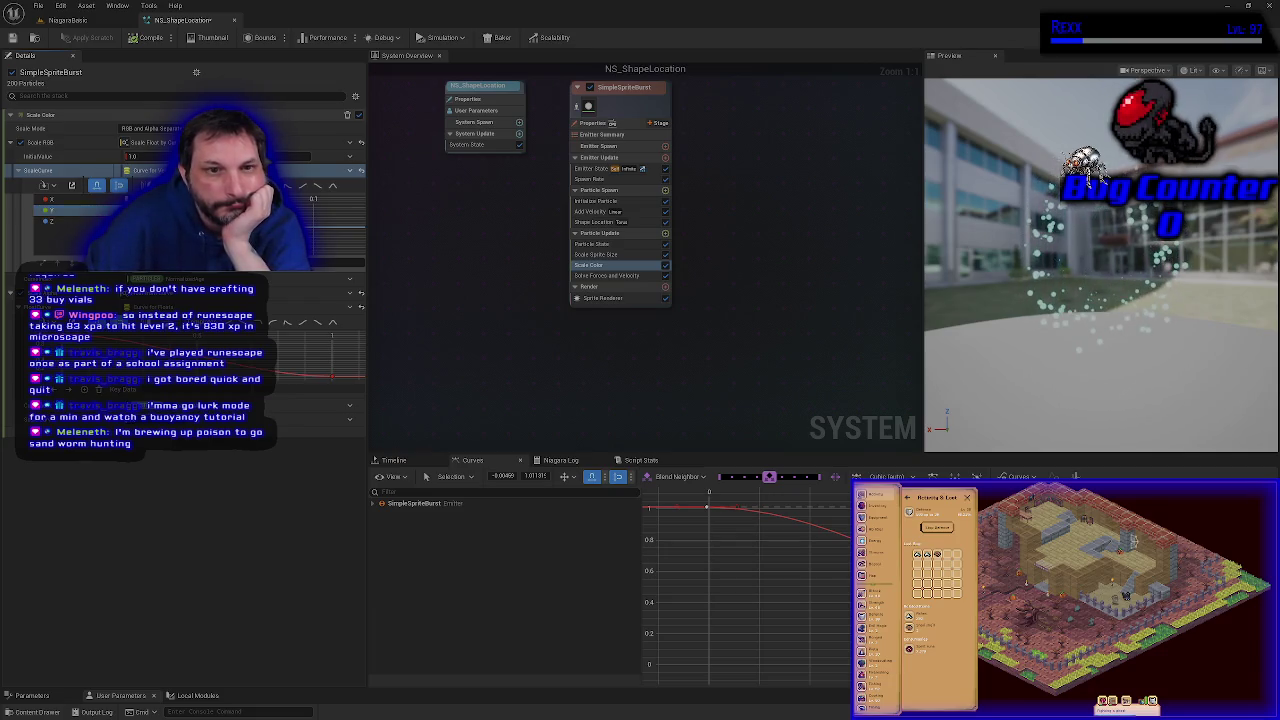
# Step: Check the Y curve's context options without changes, then display the Scale RGB X, Y and Z curves
pyautogui.rightClick(231, 217)
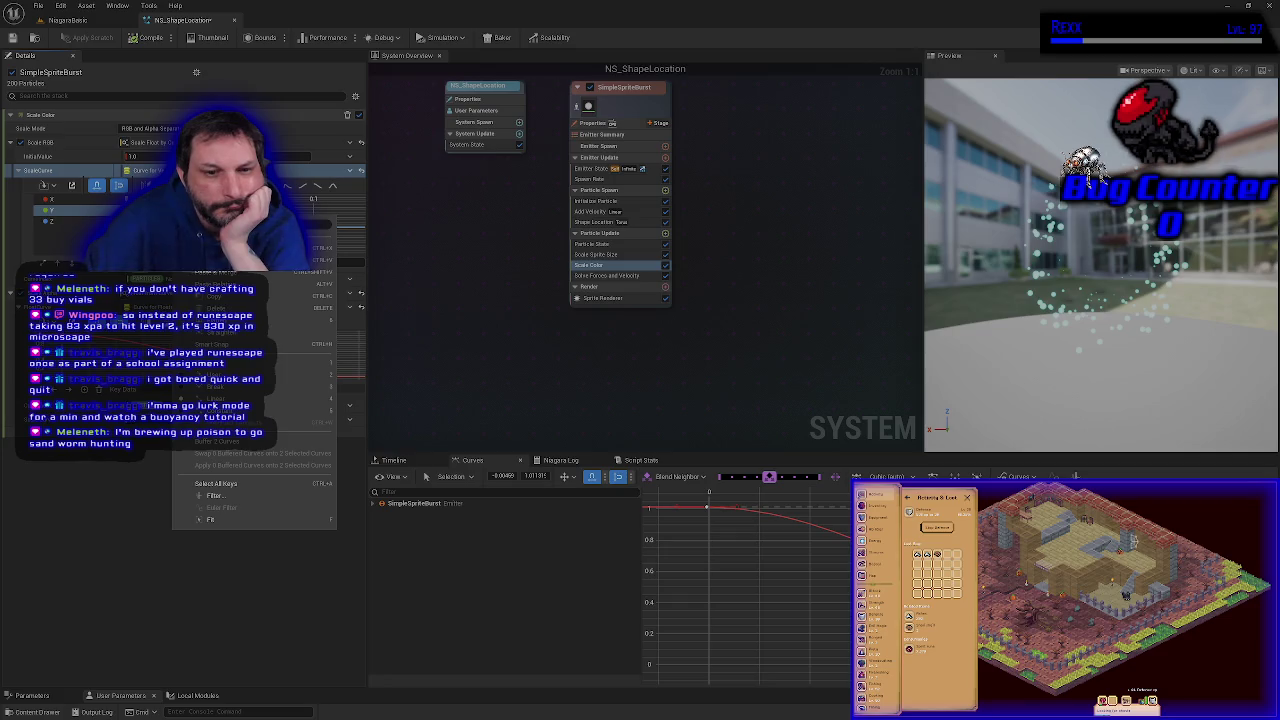
pyautogui.press('Escape')
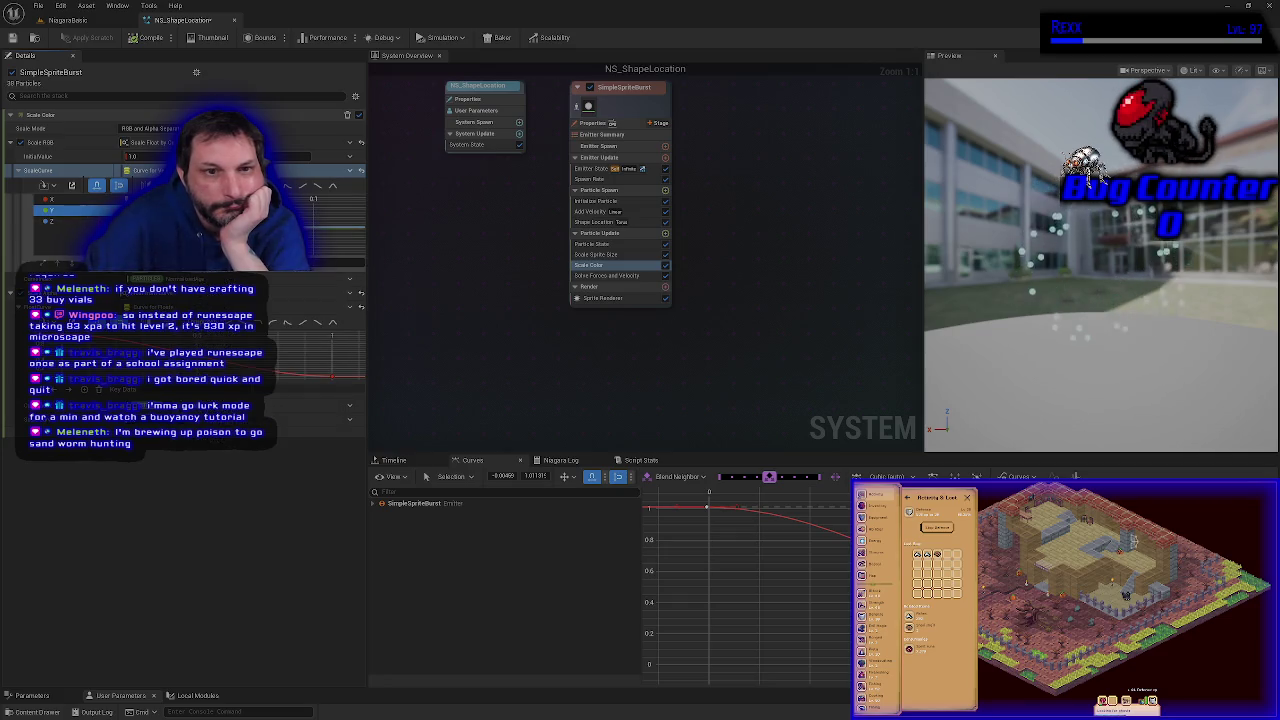
pyautogui.rightClick(190, 248)
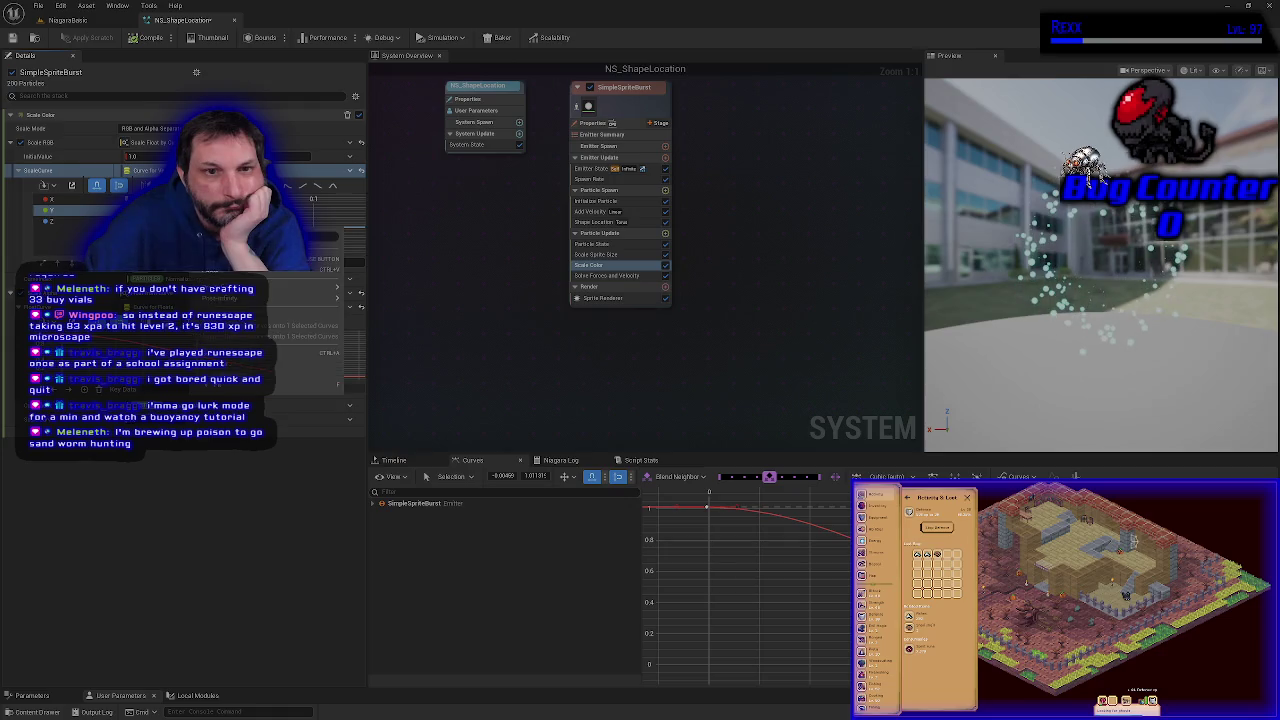
pyautogui.press('Escape')
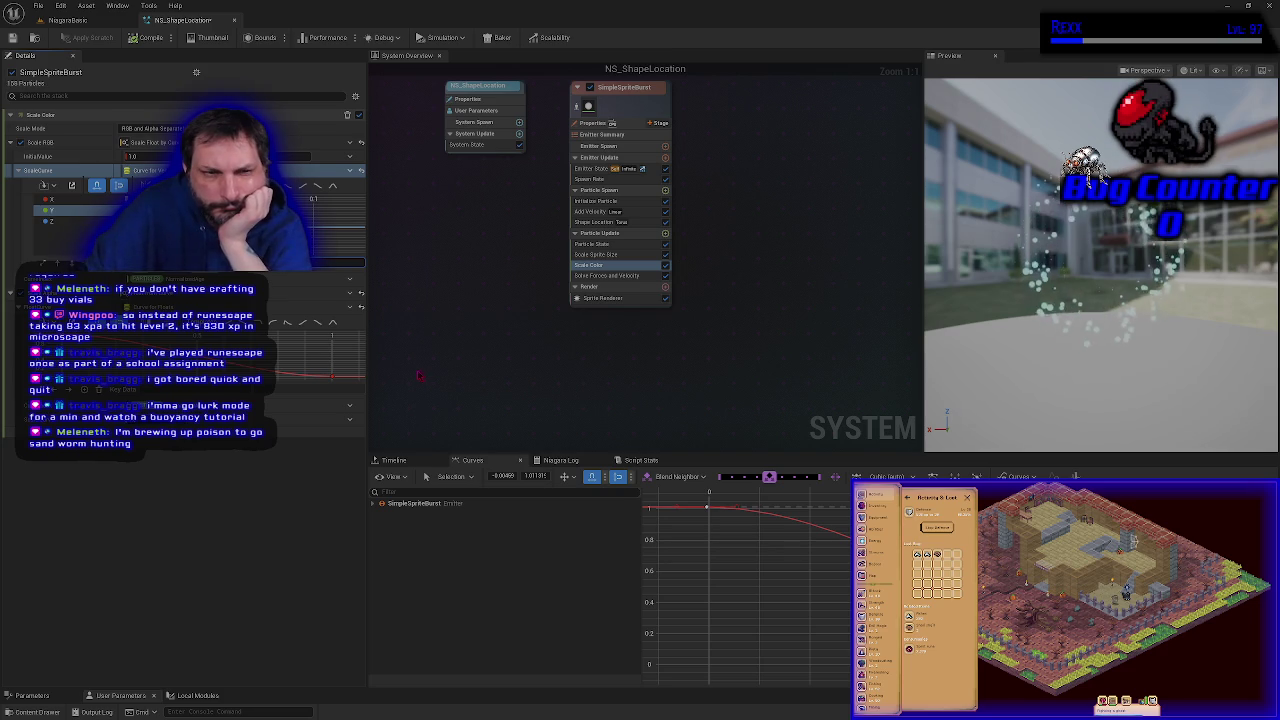
pyautogui.click(60, 210)
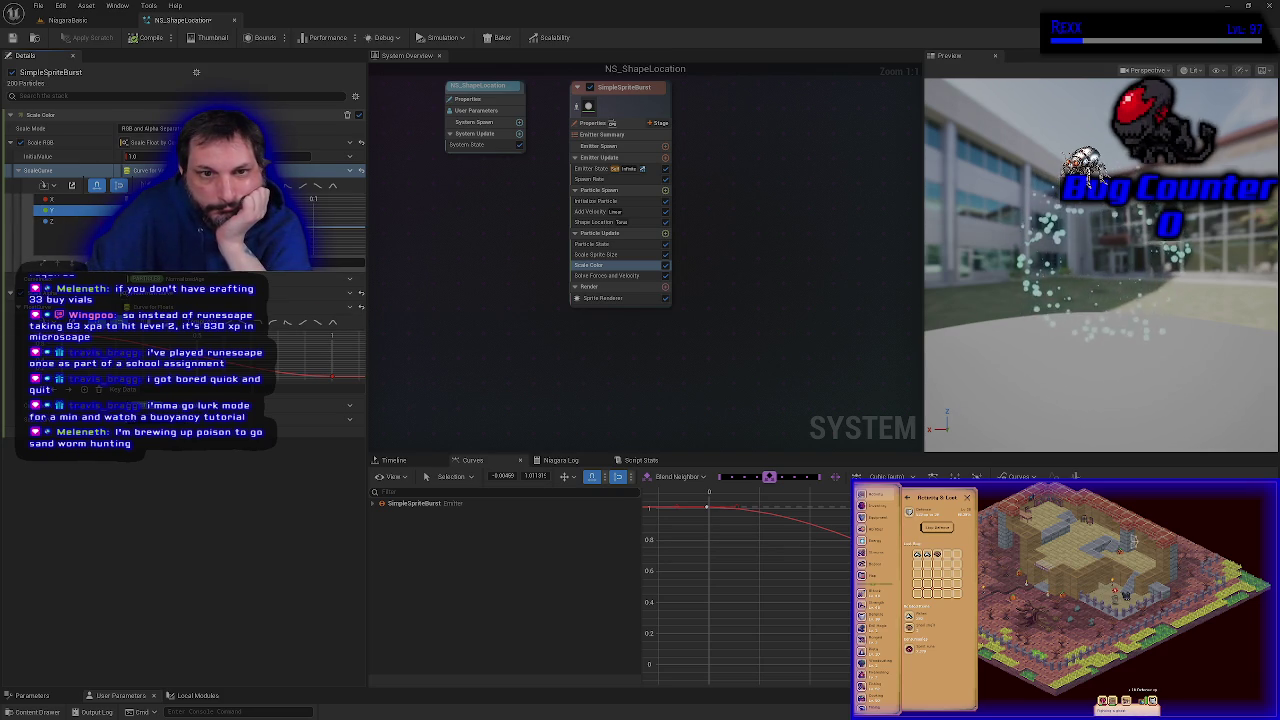
pyautogui.rightClick(246, 221)
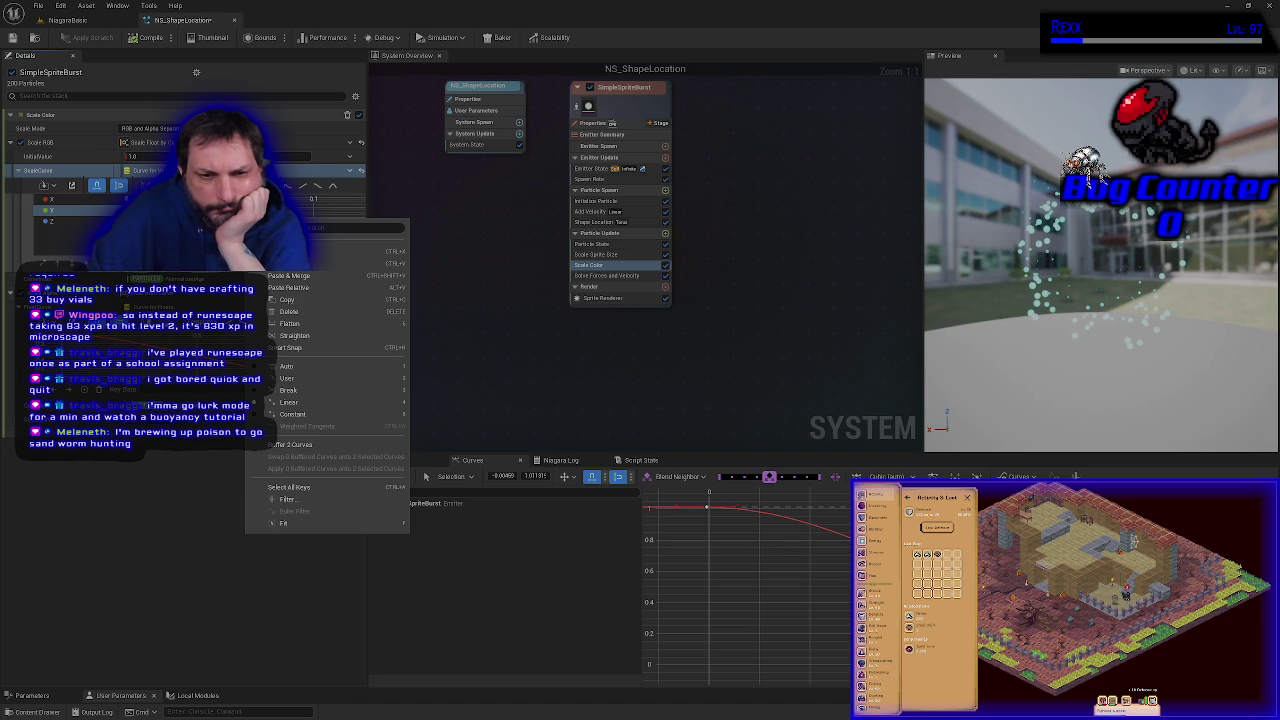
pyautogui.press('Escape')
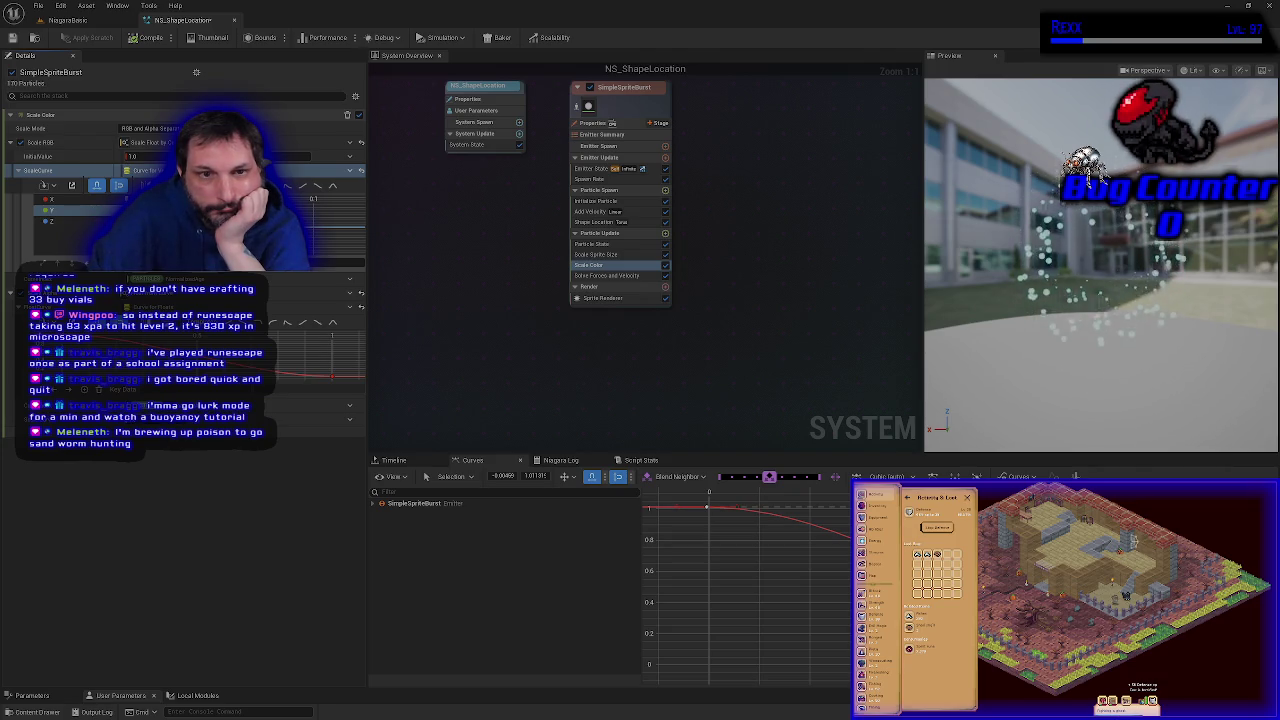
pyautogui.rightClick(250, 222)
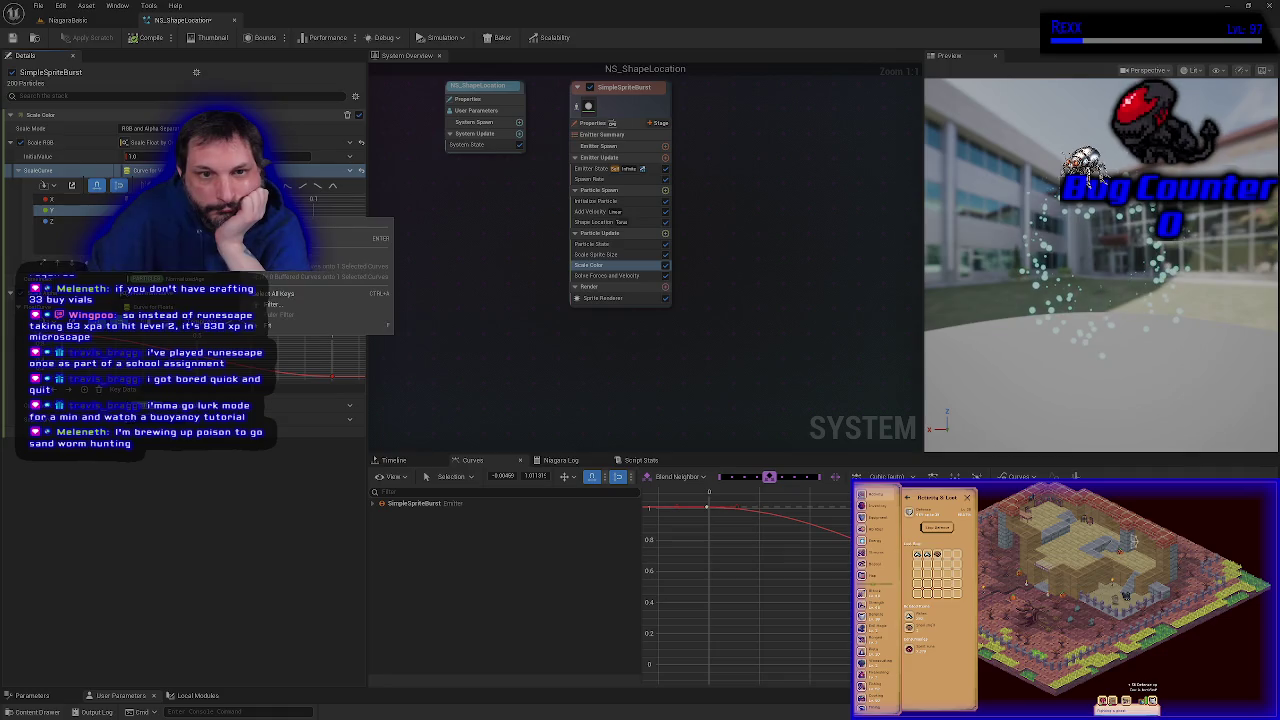
pyautogui.press('Escape')
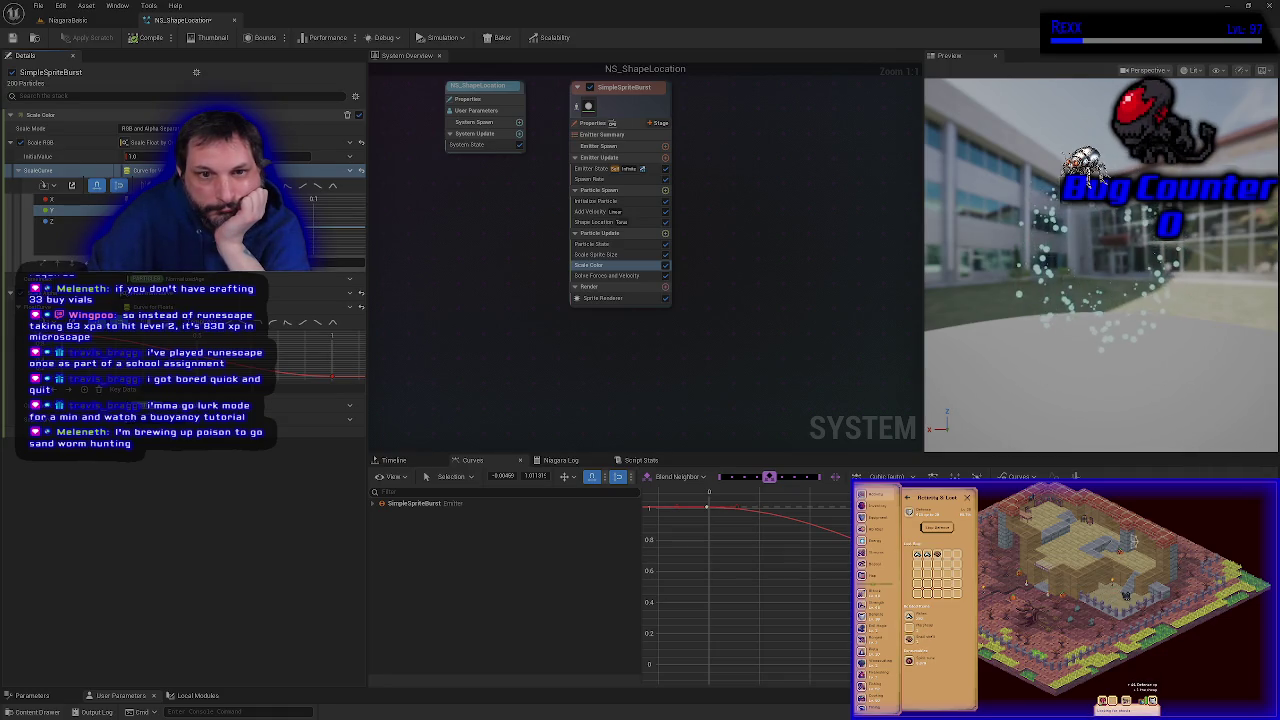
pyautogui.click(305, 264)
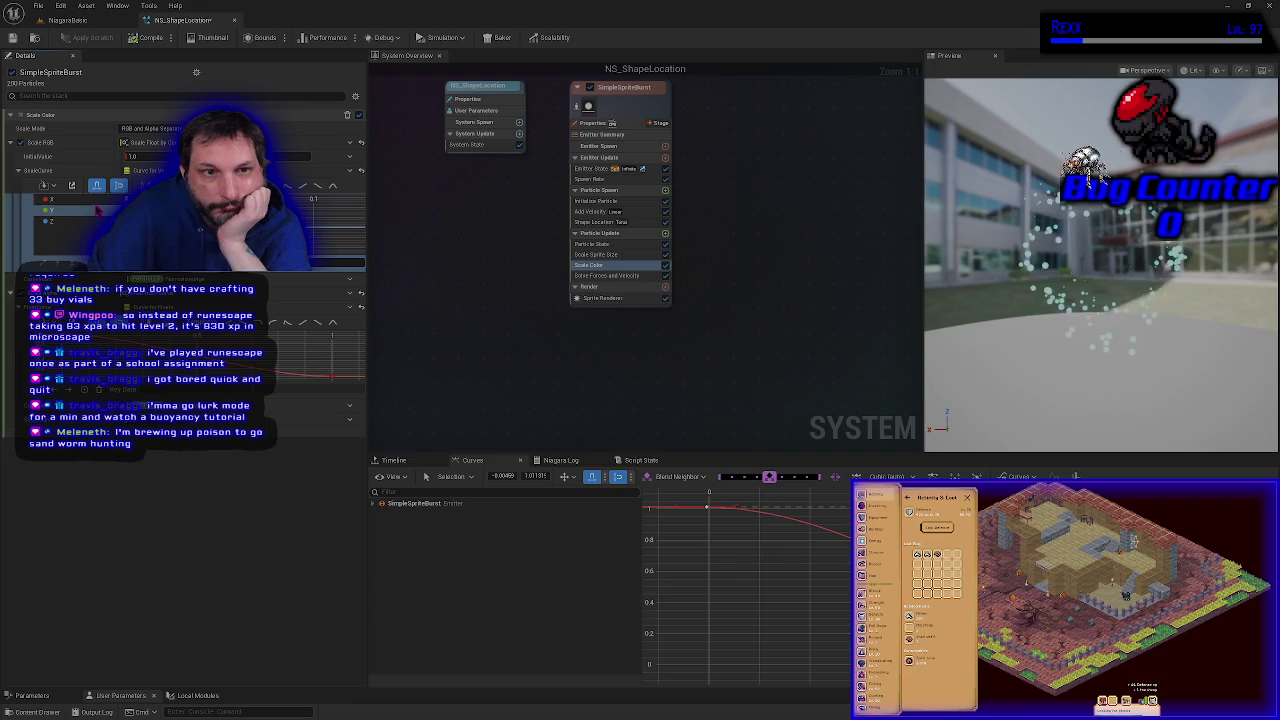
pyautogui.click(72, 186)
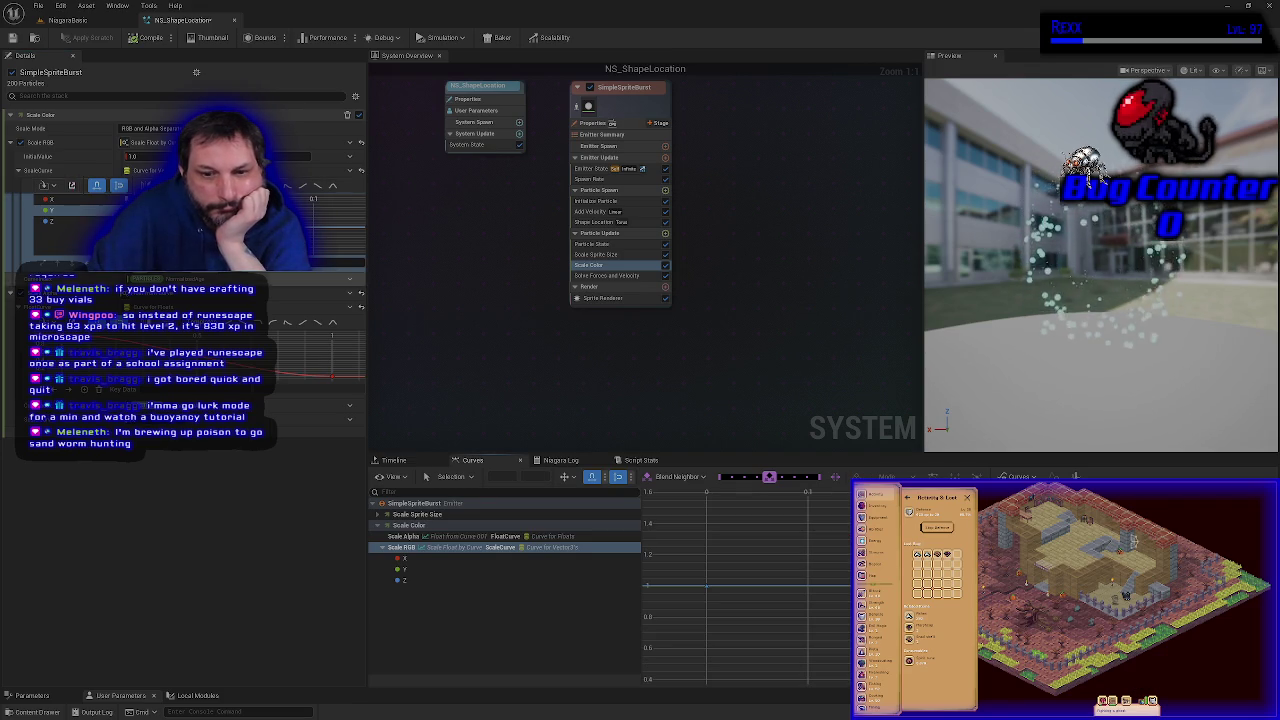
# Step: Set both Scale RGB X curve keys to 0 so the X curve is flat
pyautogui.click(432, 581)
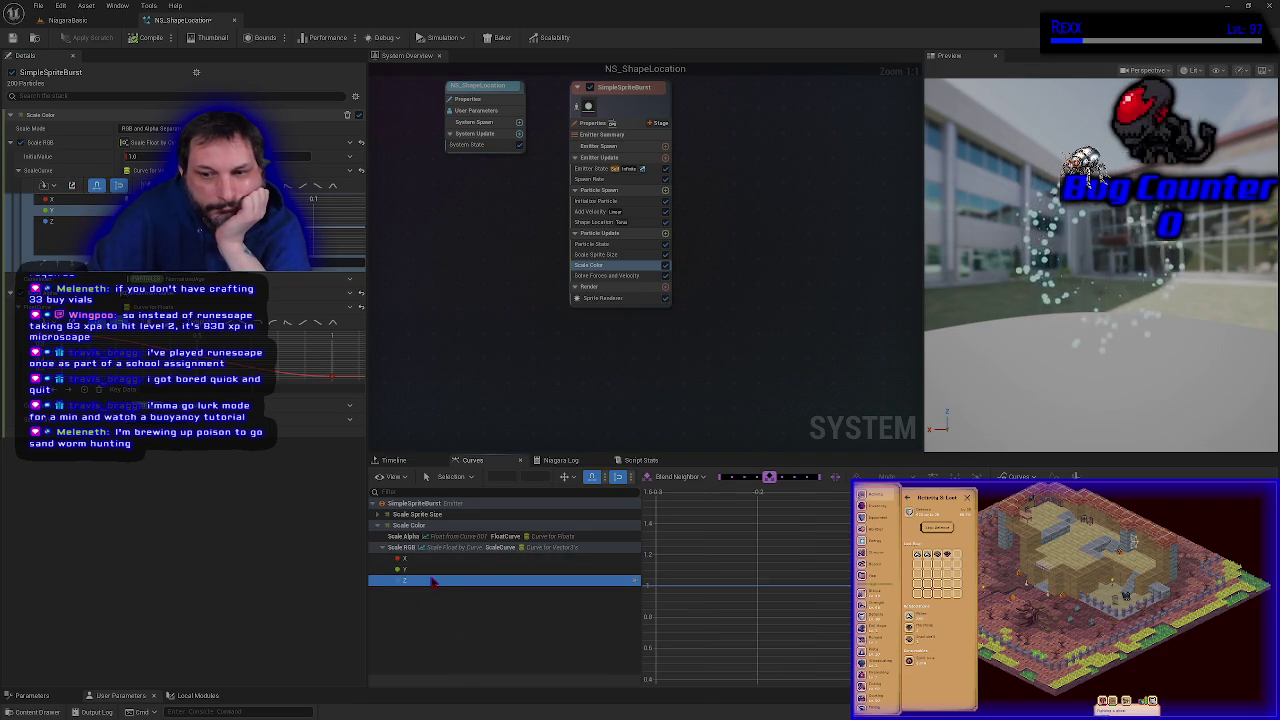
pyautogui.press('Up')
pyautogui.press('Up')
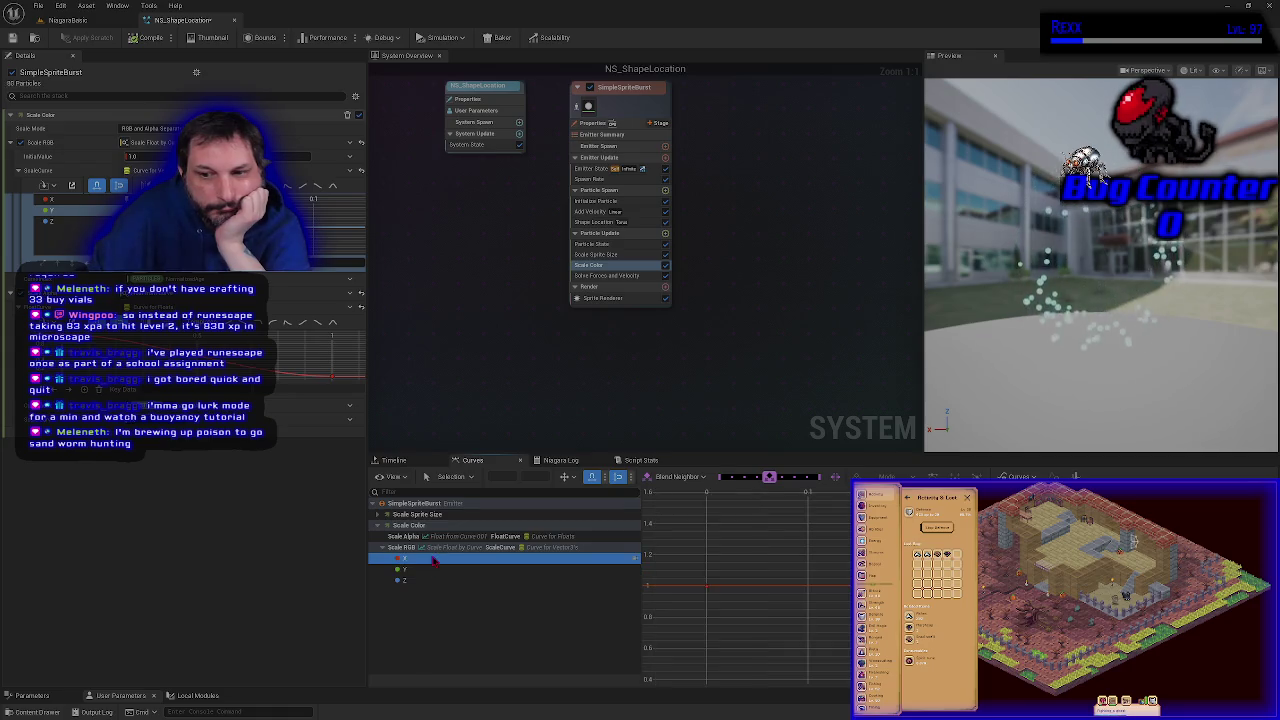
pyautogui.click(707, 587)
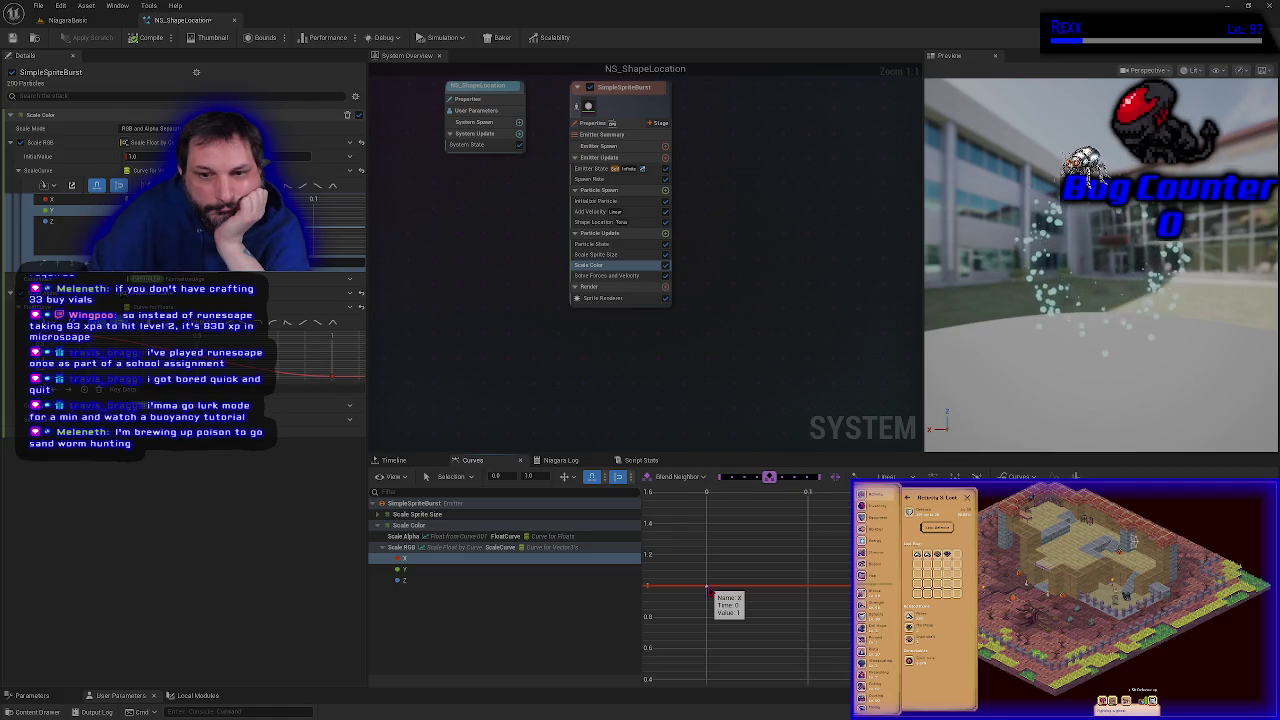
pyautogui.click(537, 476)
pyautogui.write('0')
pyautogui.press('Return')
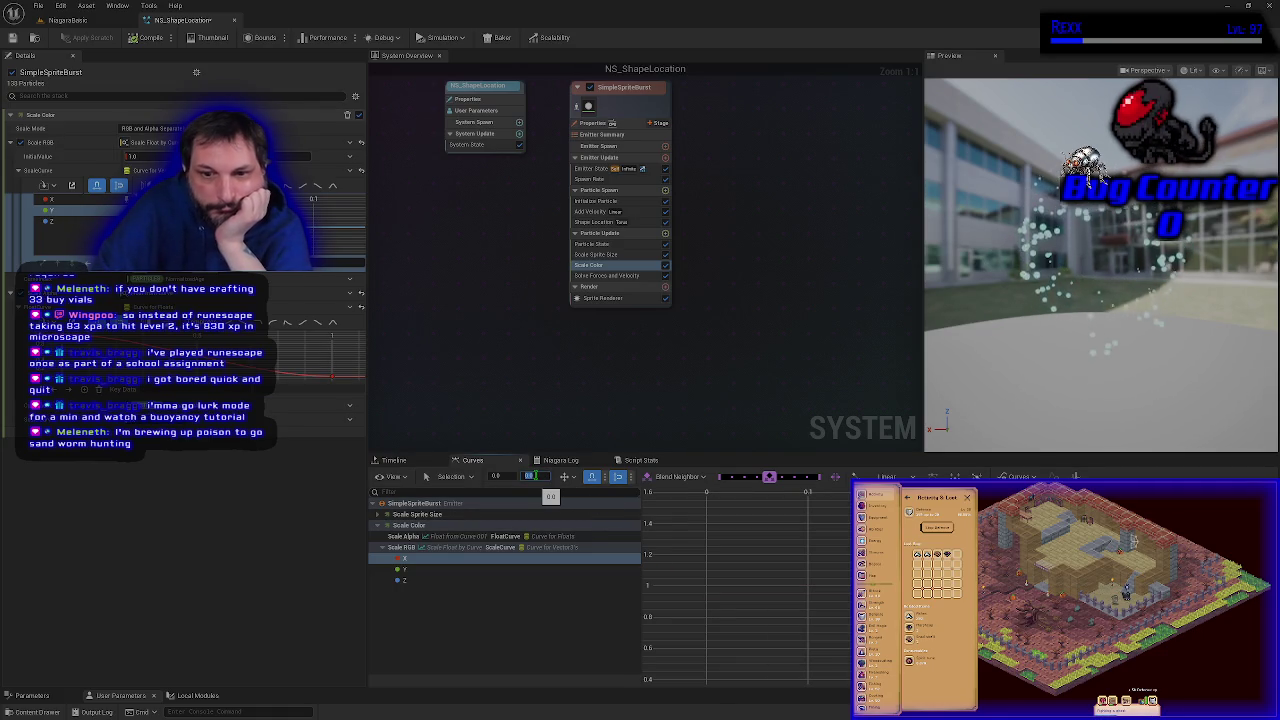
pyautogui.scroll(-3, 790, 580)
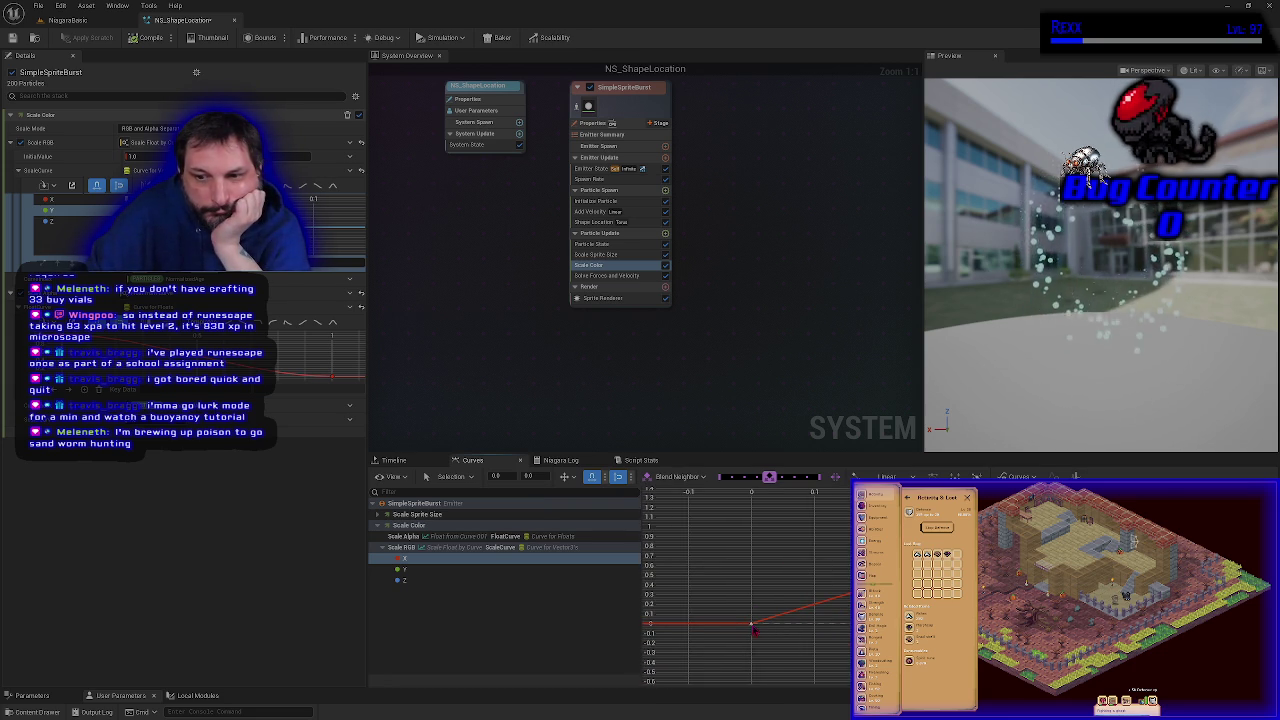
pyautogui.hotkey('ctrl', 'a')
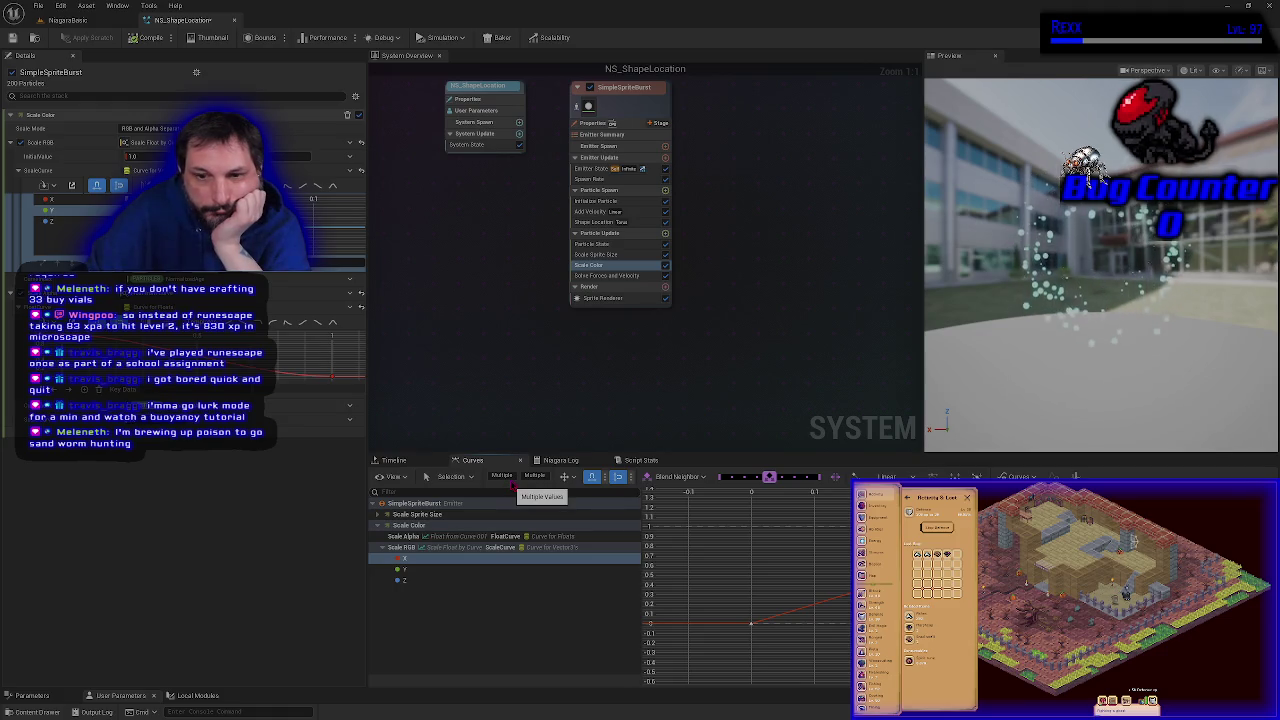
pyautogui.press('Escape')
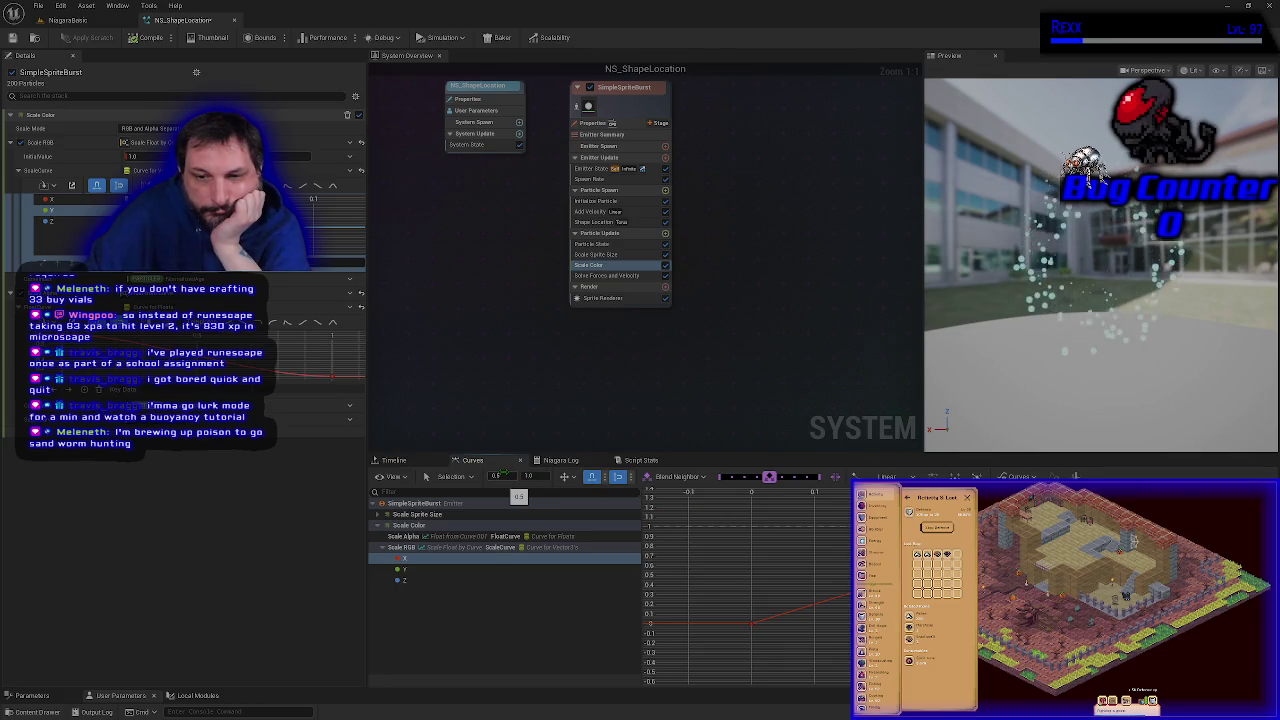
pyautogui.click(540, 476)
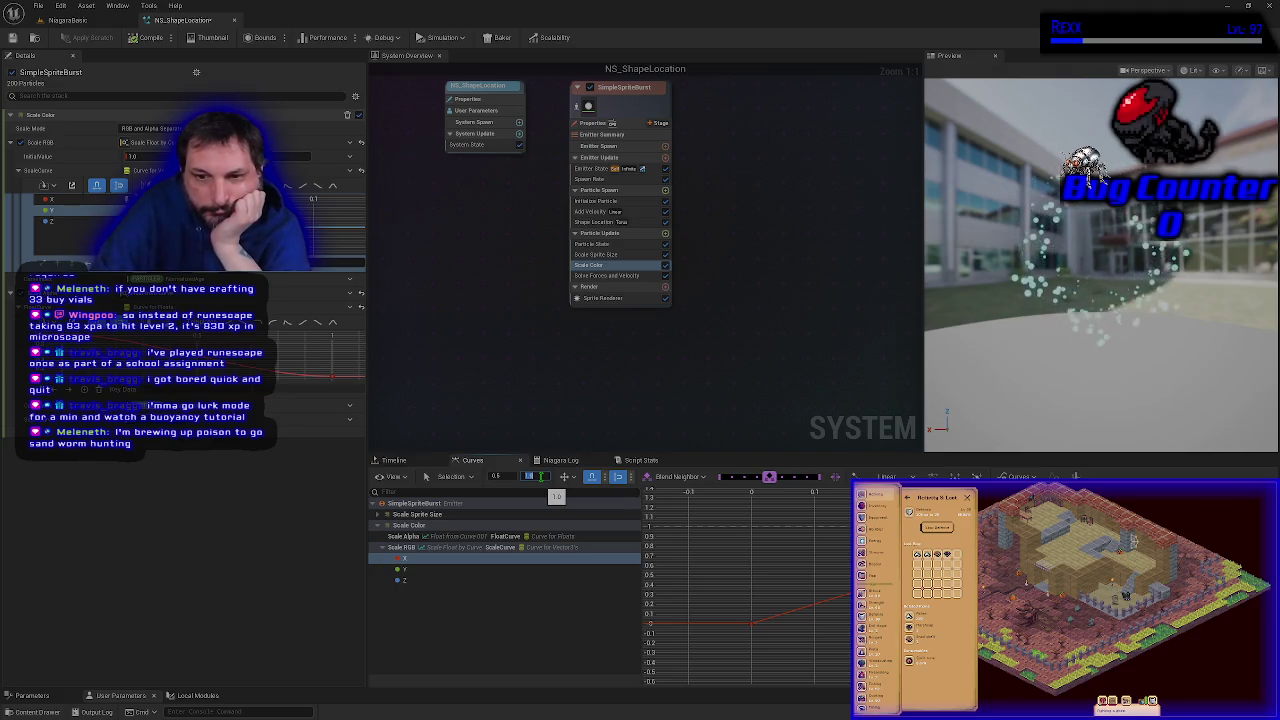
pyautogui.write('0')
pyautogui.press('Return')
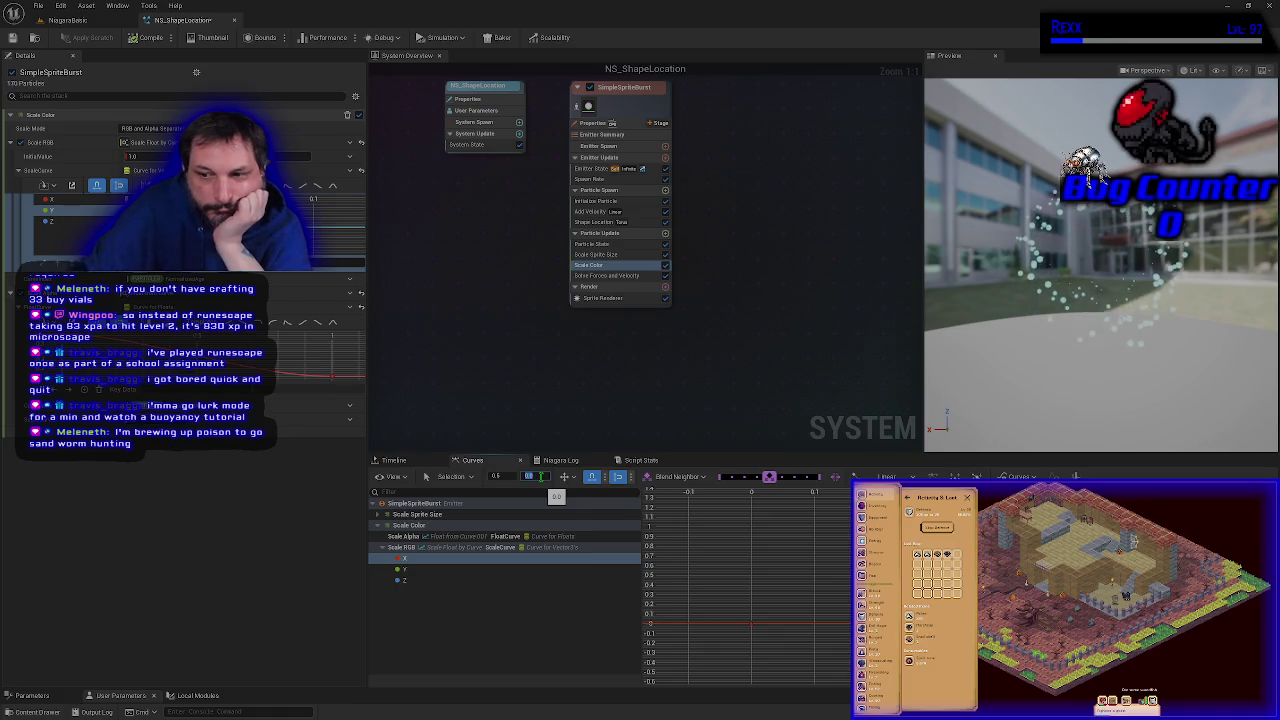
# Step: Set the Y curve's key to 1 and add a new key at 0.5
pyautogui.click(423, 580)
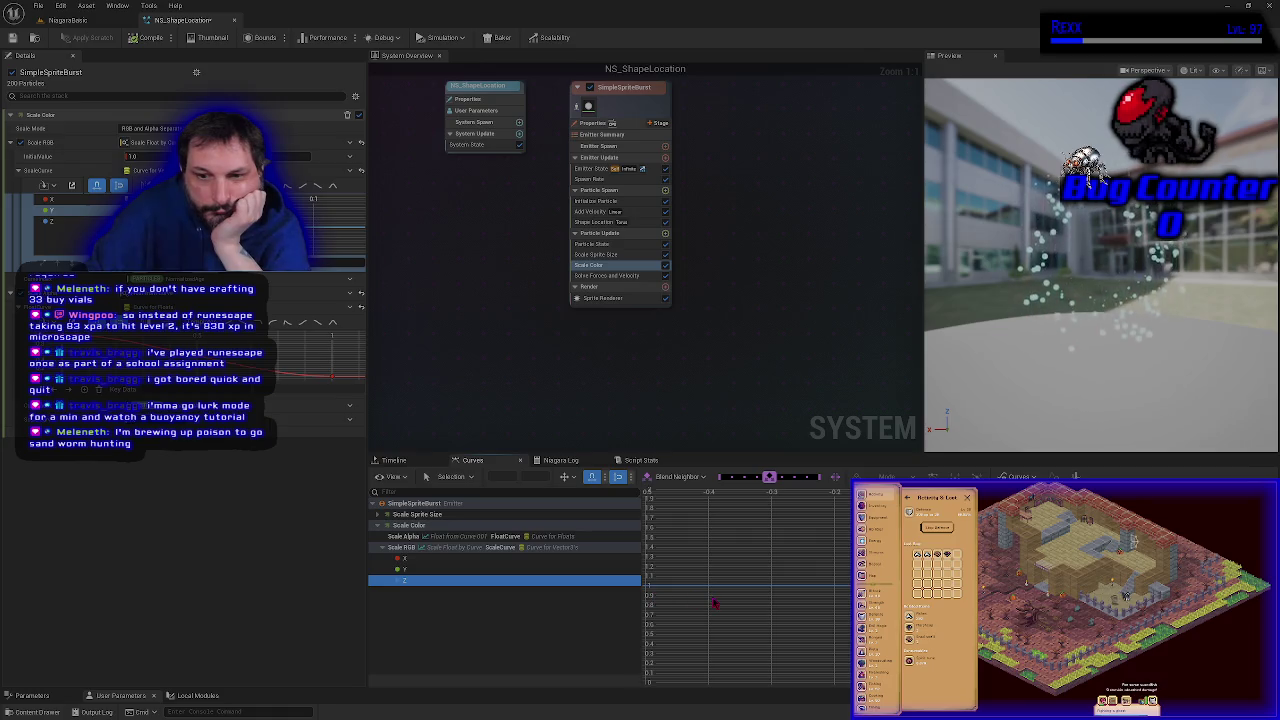
pyautogui.click(480, 569)
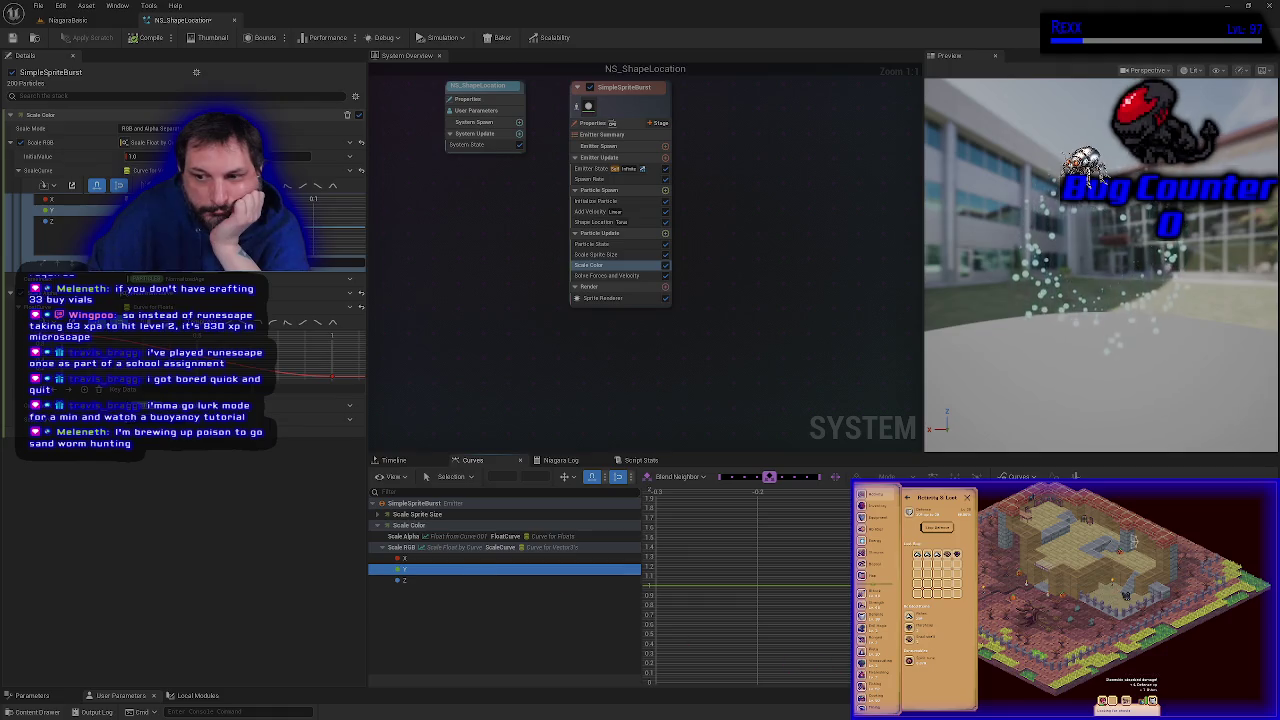
pyautogui.click(750, 586)
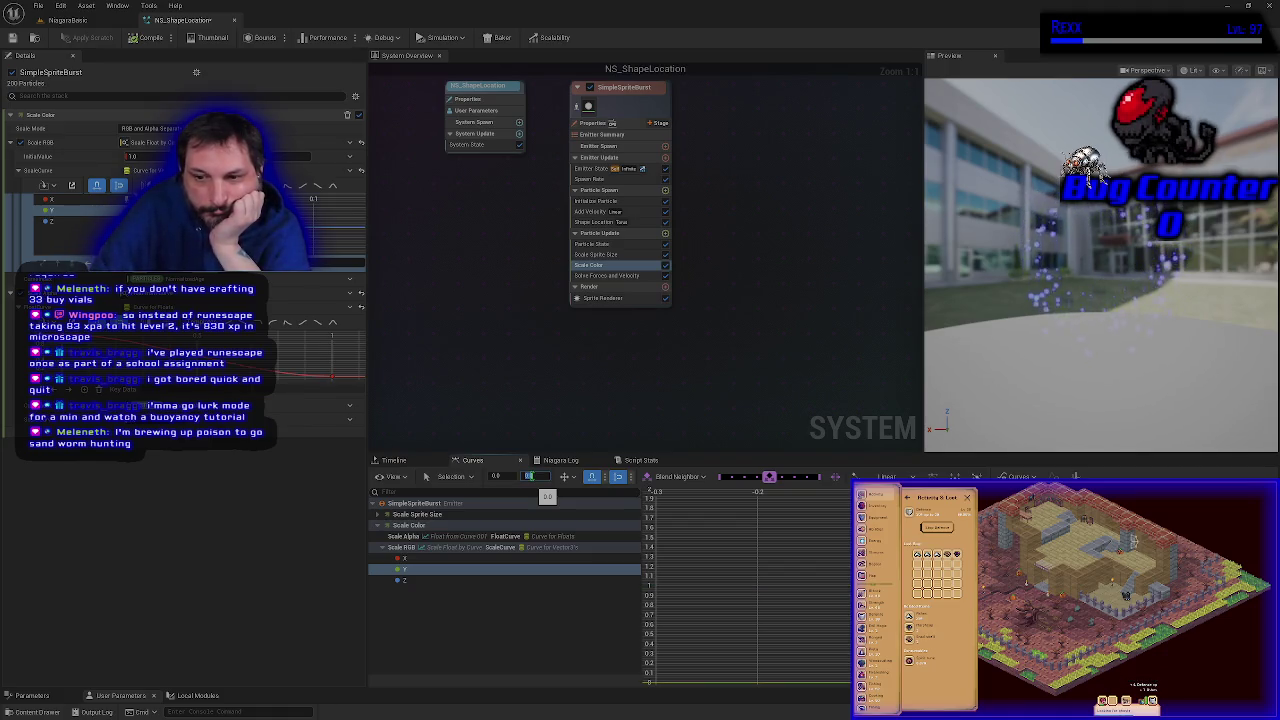
pyautogui.press('Return')
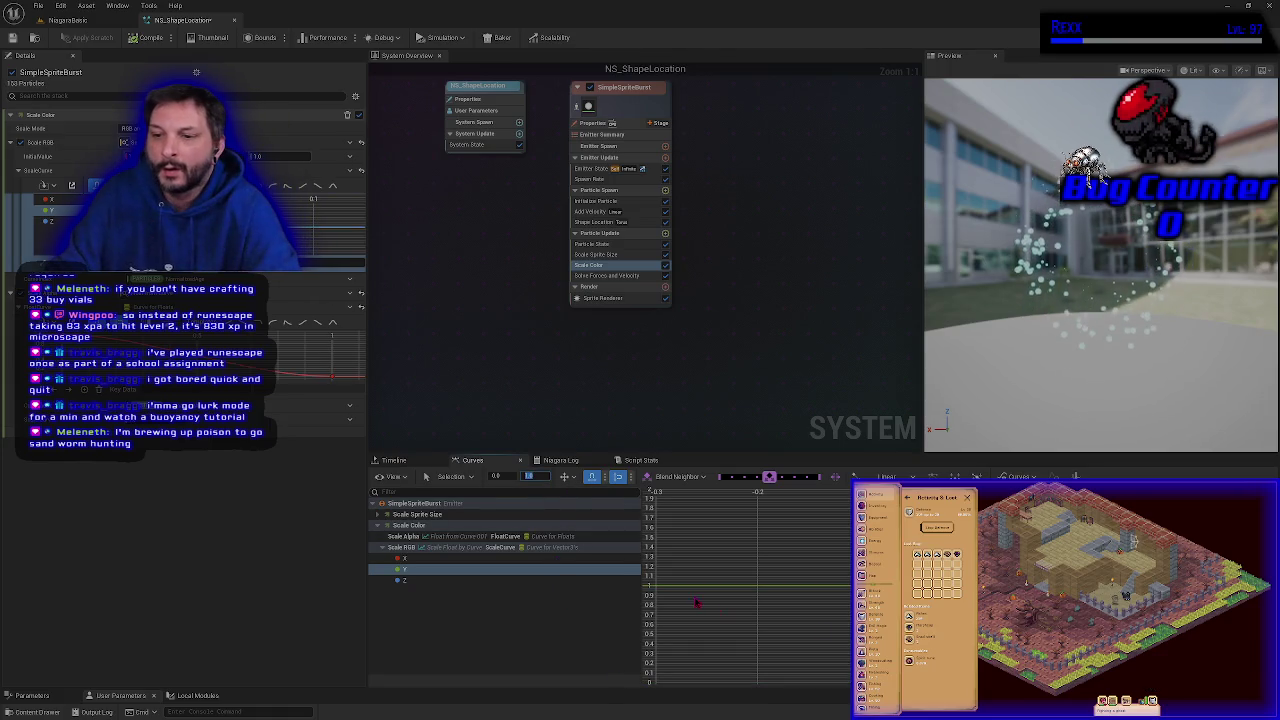
pyautogui.press('f')
pyautogui.scroll(-3, 838, 625)
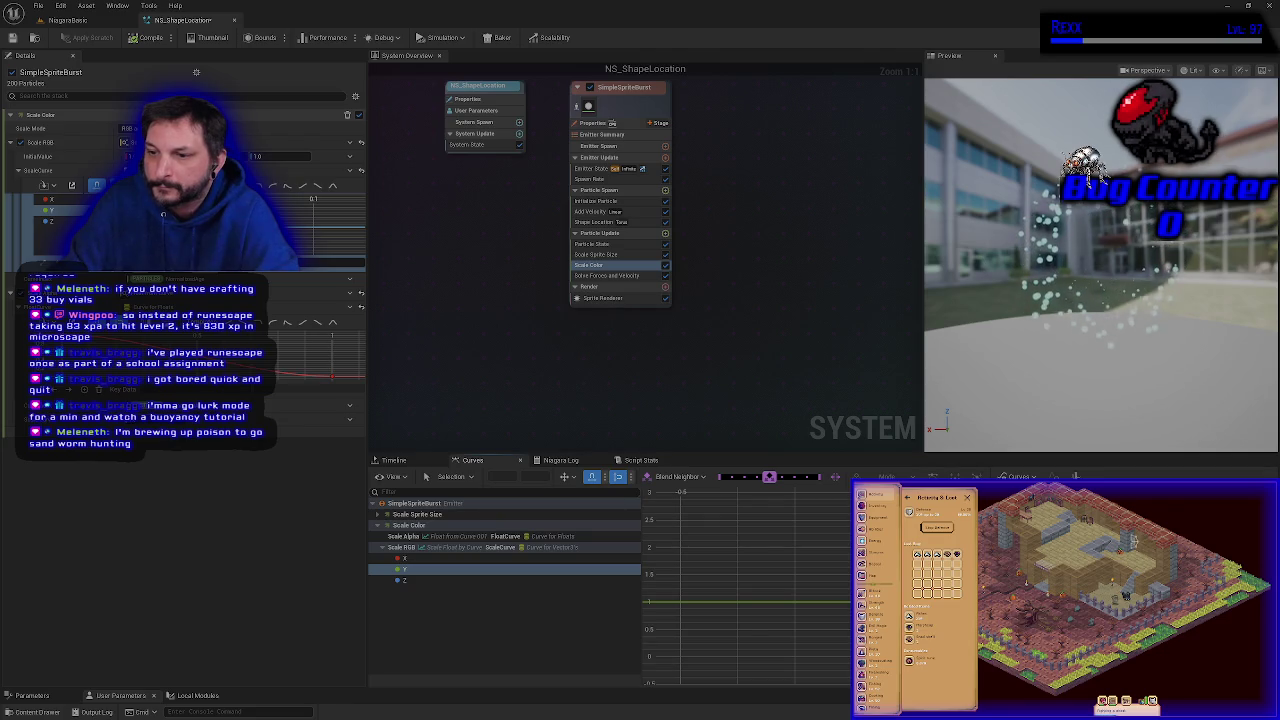
pyautogui.rightClick(1130, 600)
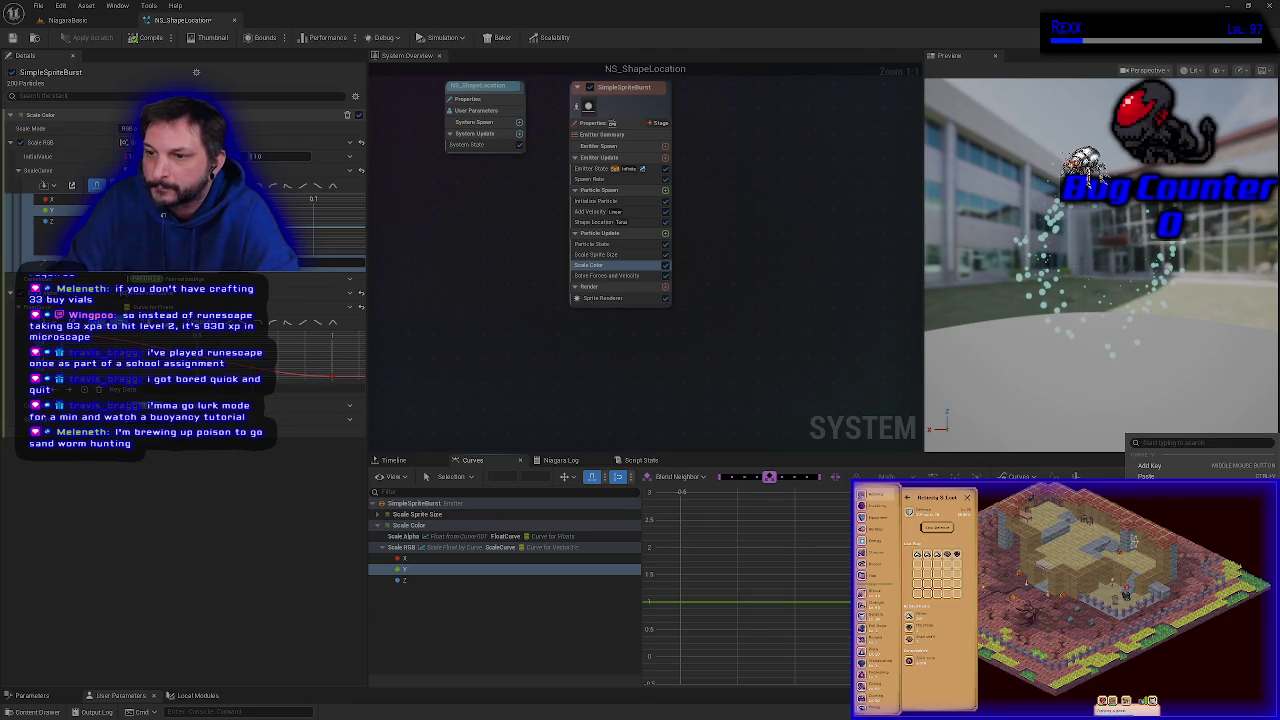
pyautogui.click(1150, 466)
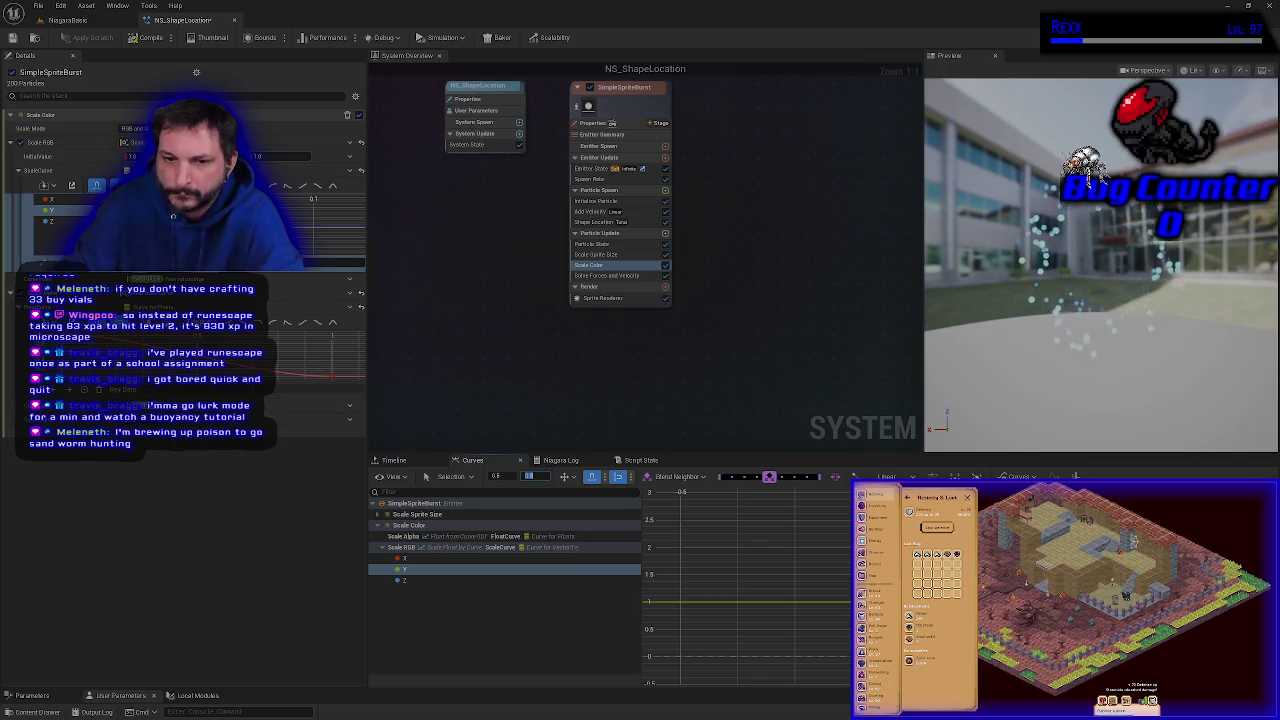
pyautogui.click(500, 580)
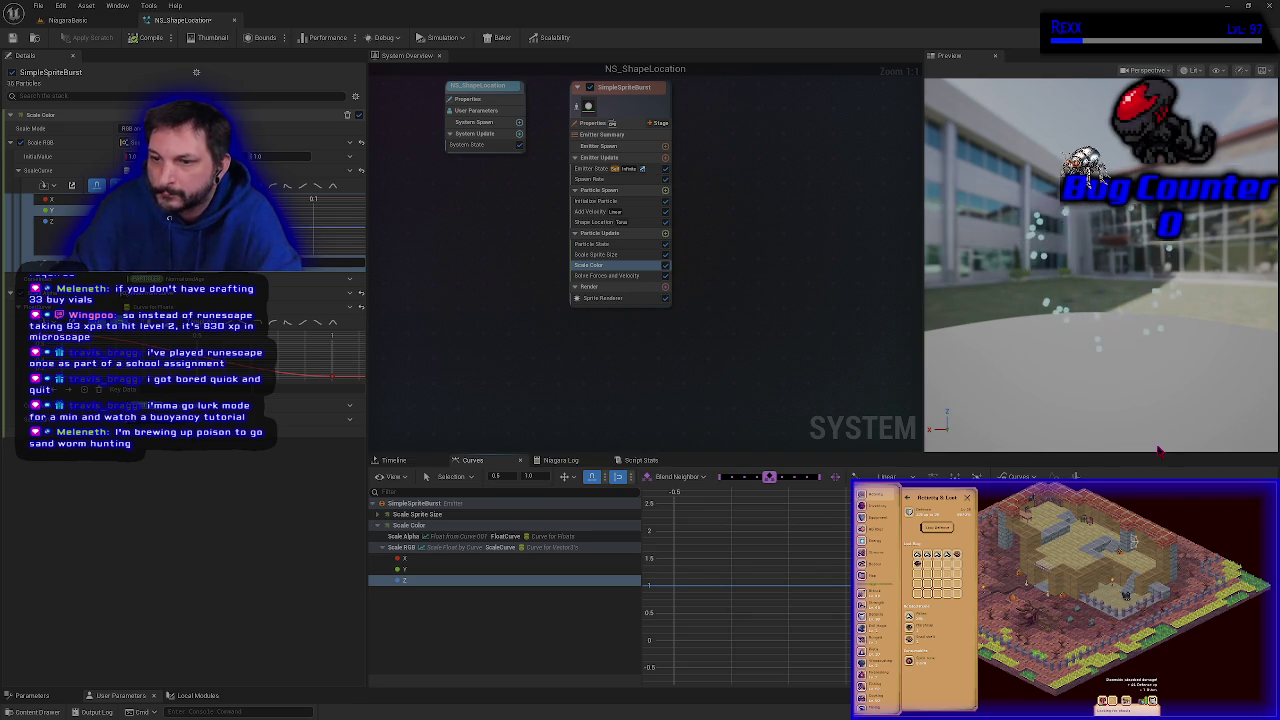
# Step: Drag a Y curve key up to 0.75, undo it, and bring up the X channel curve
pyautogui.click(541, 560)
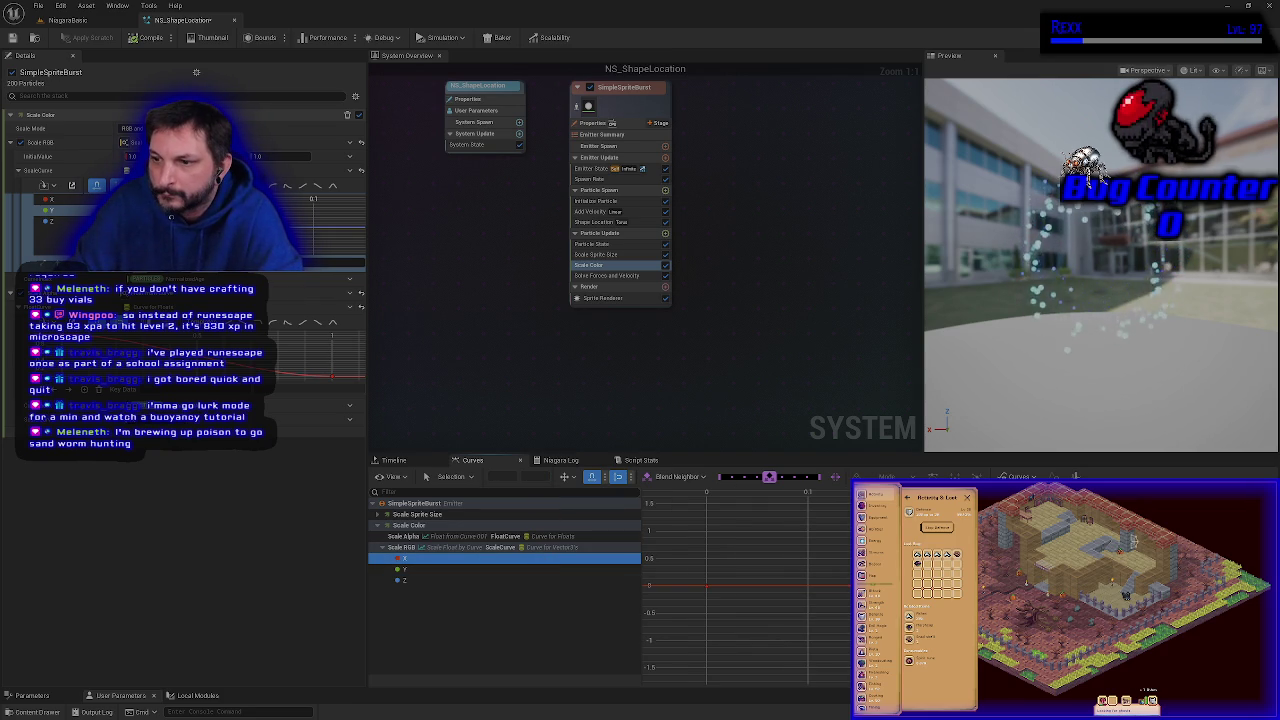
pyautogui.click(760, 586)
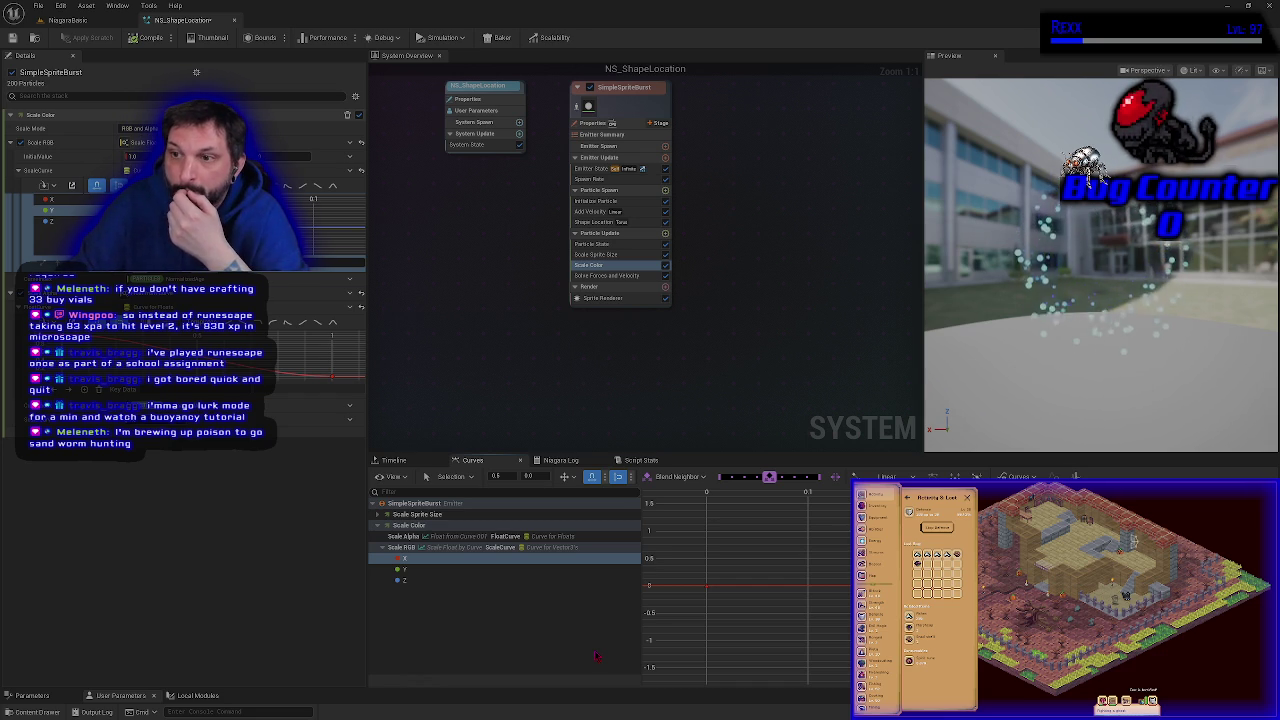
pyautogui.click(467, 569)
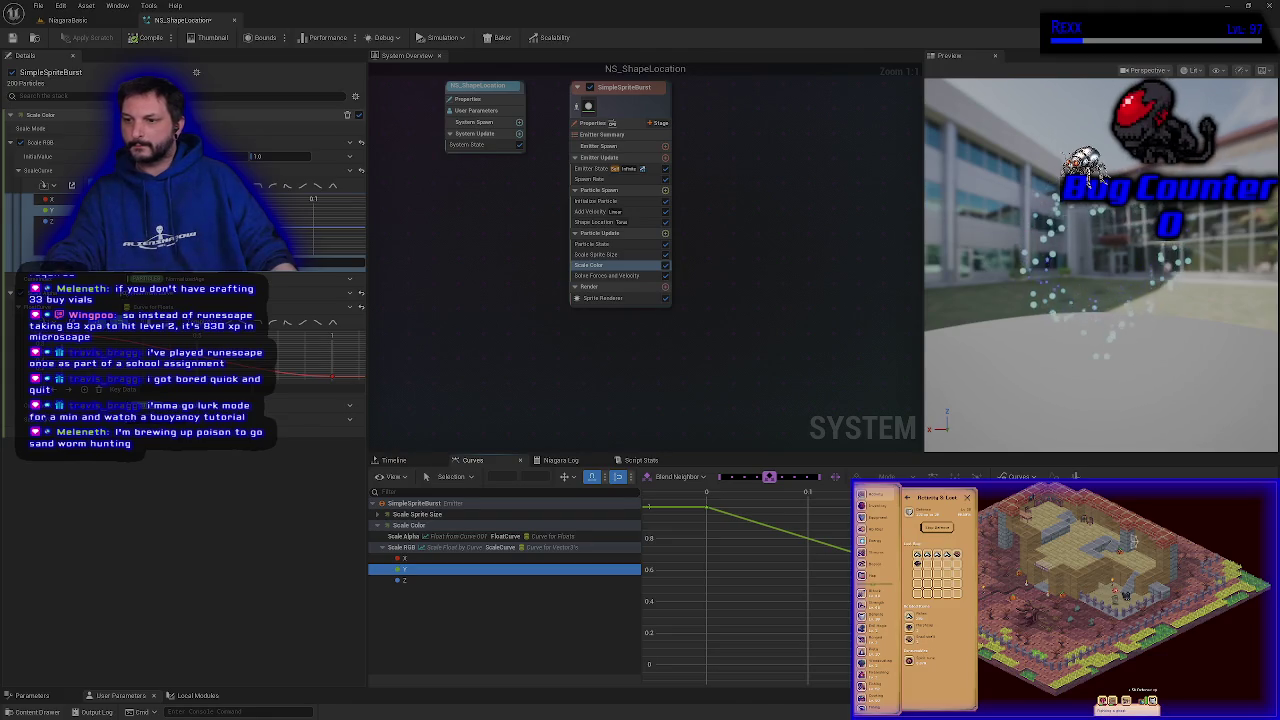
pyautogui.click(808, 664)
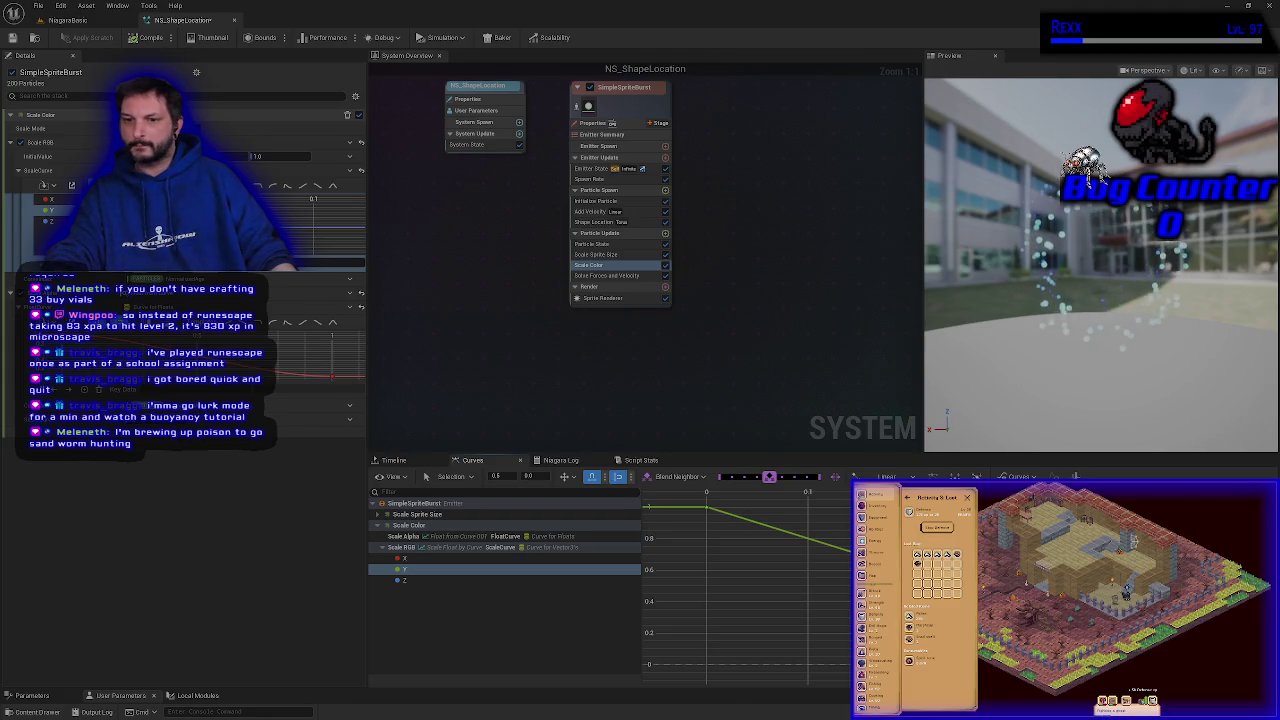
pyautogui.moveTo(808, 664); pyautogui.dragTo(808, 546)
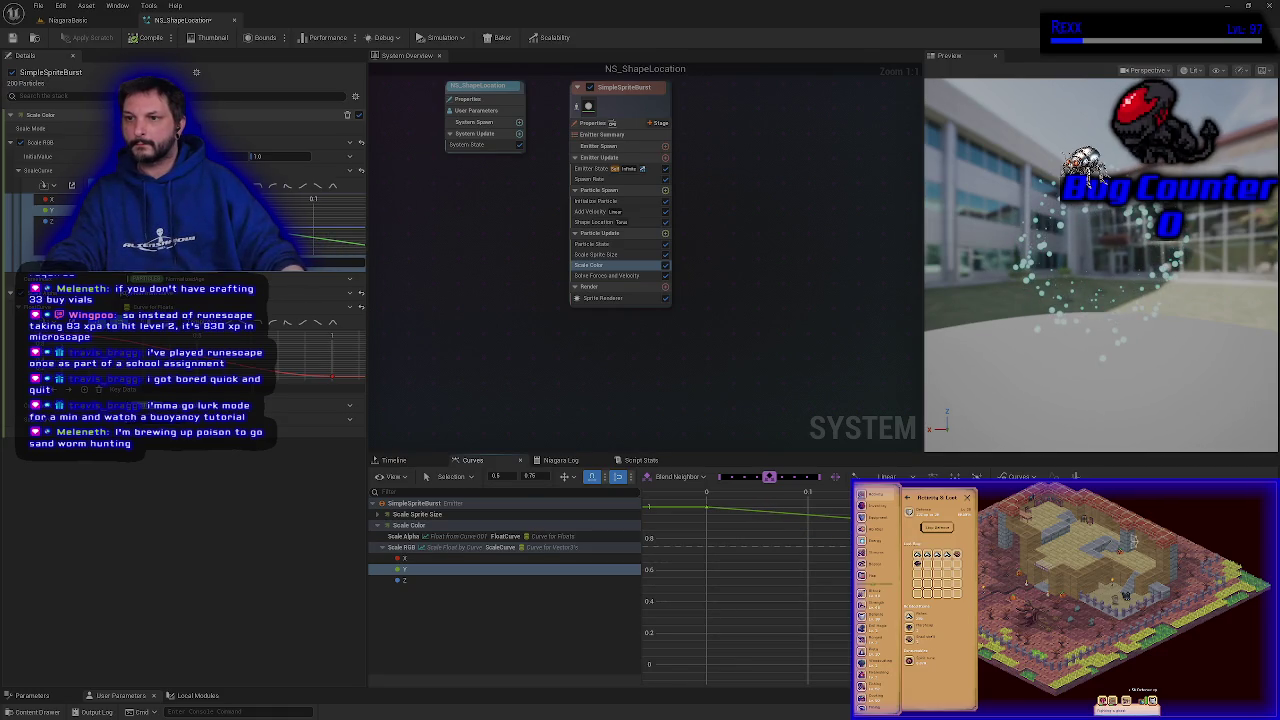
pyautogui.hotkey('ctrl', 'z')
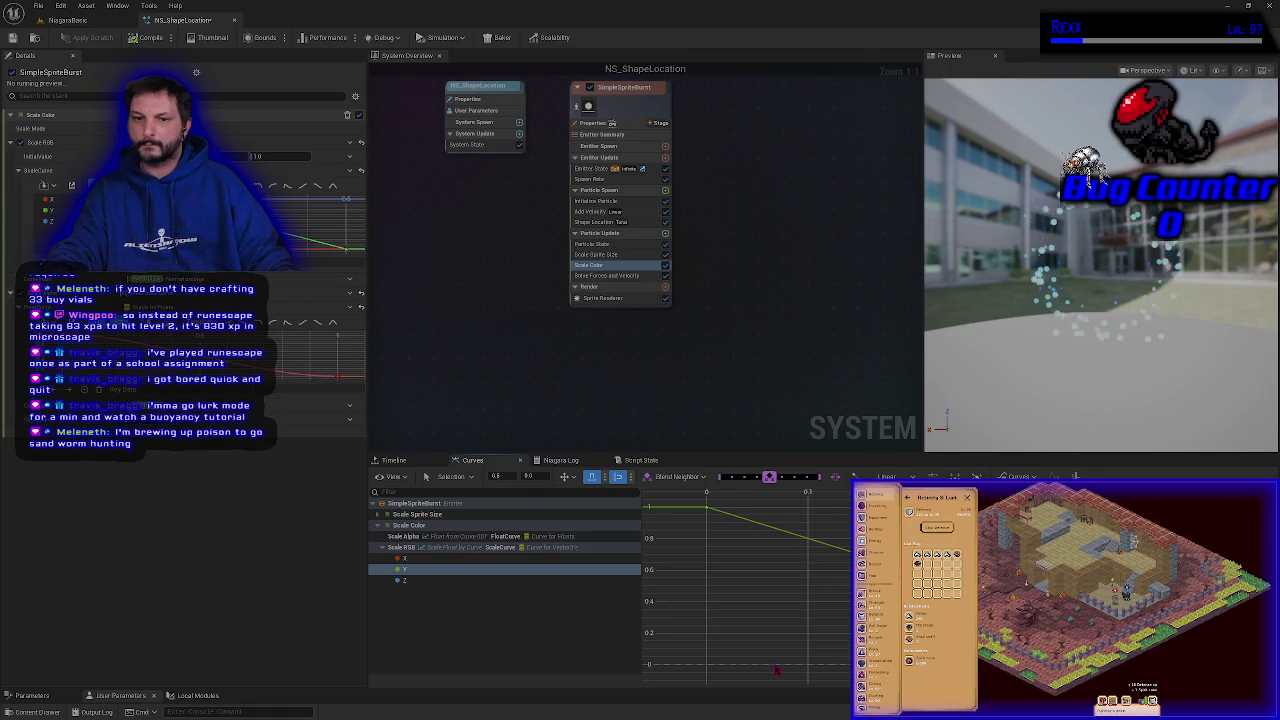
pyautogui.click(430, 563)
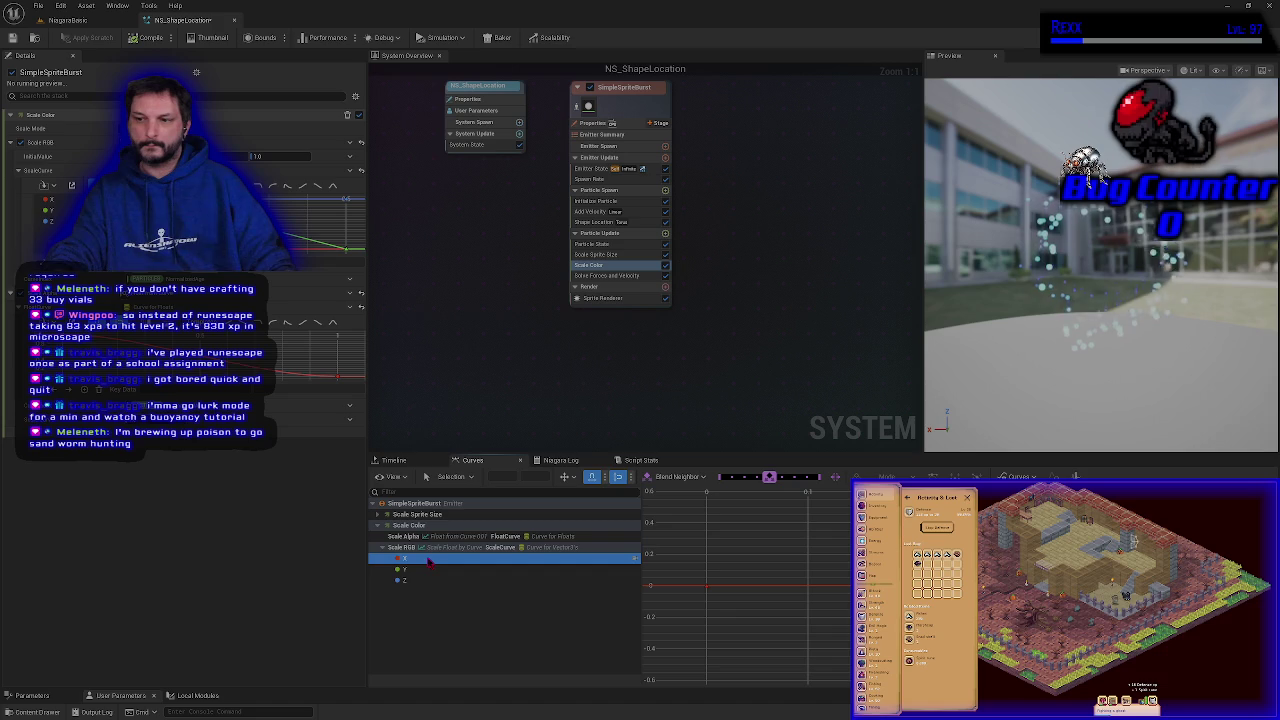
# Step: Select the Z curve's key, enter 0 as its value, and deselect the track
pyautogui.click(431, 582)
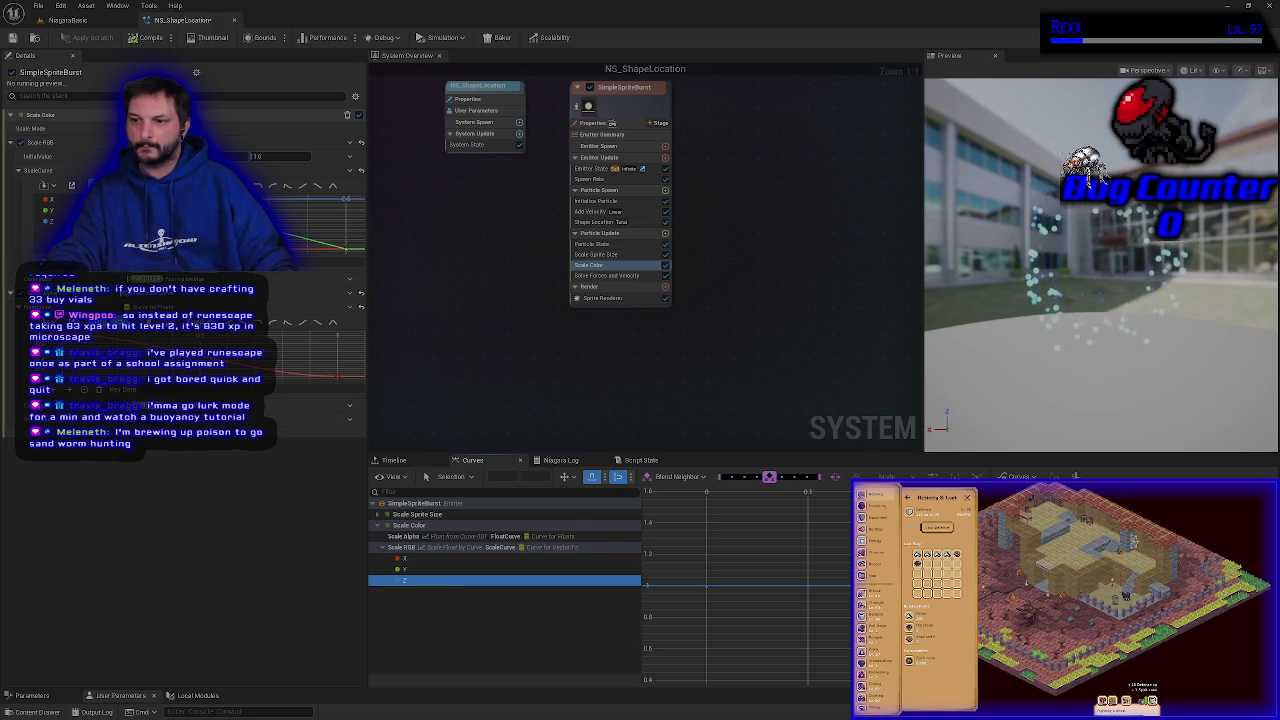
pyautogui.click(706, 585)
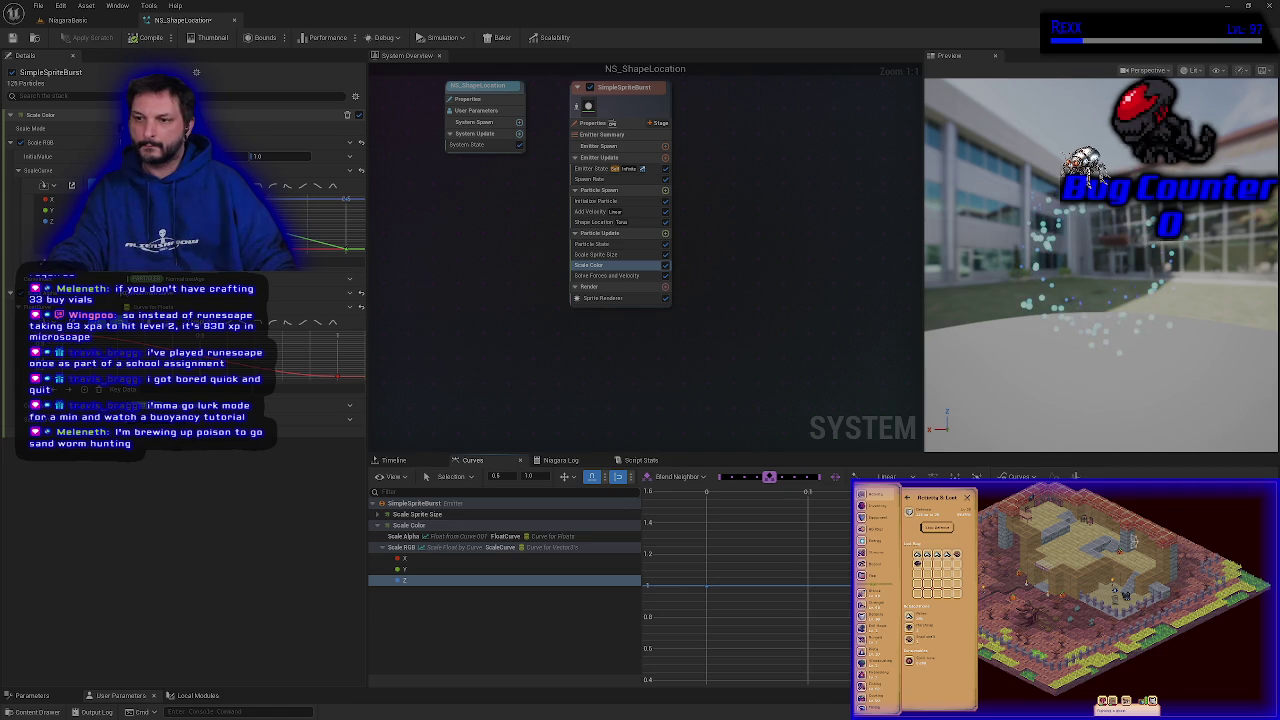
pyautogui.click(671, 640)
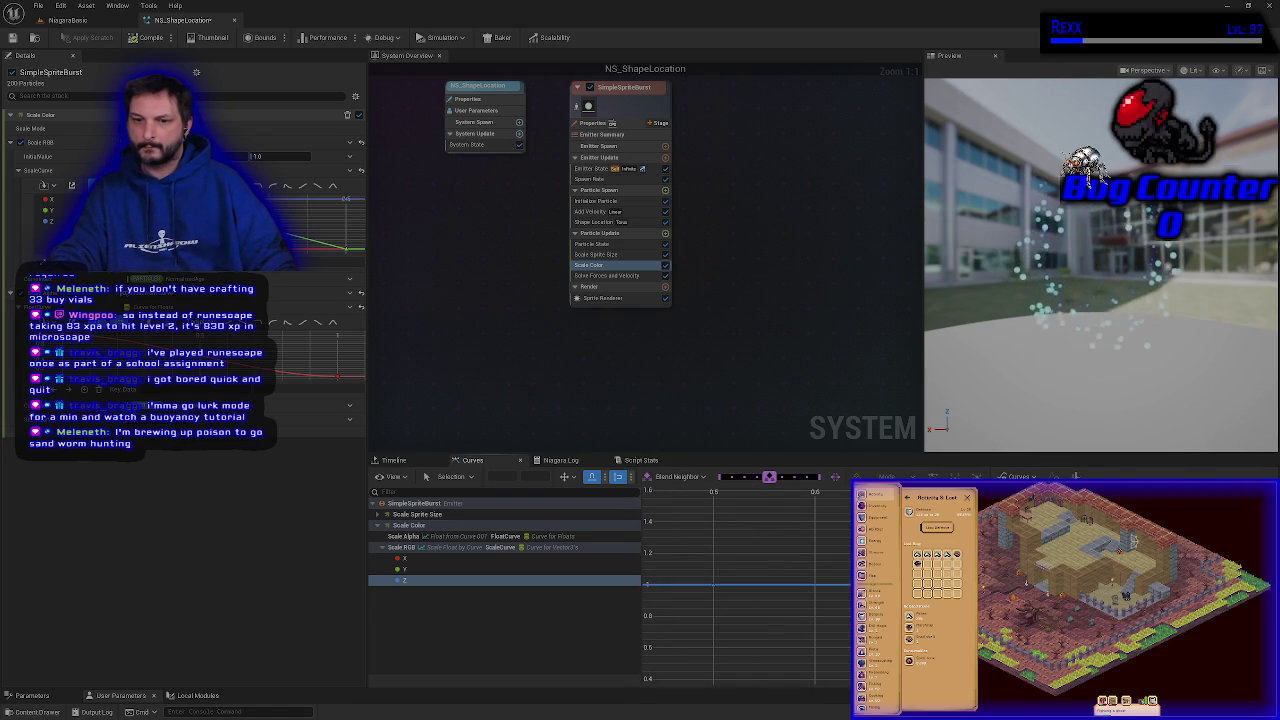
pyautogui.click(713, 585)
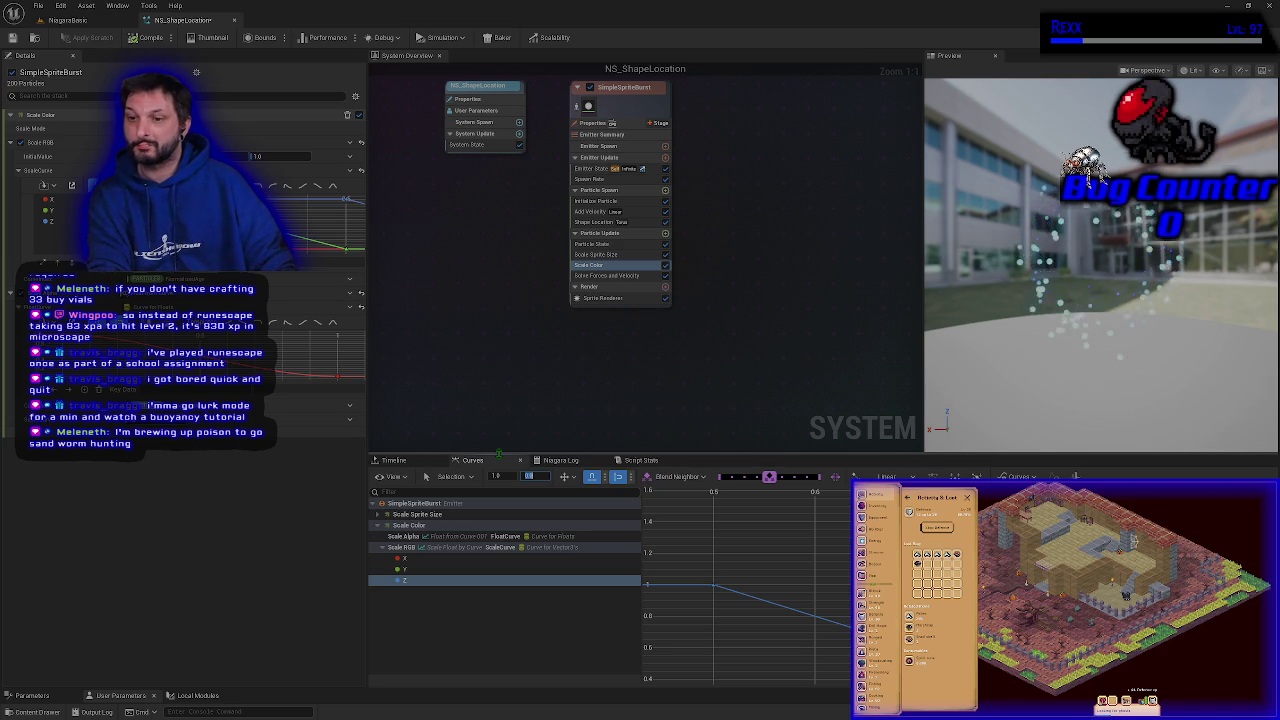
pyautogui.write('0')
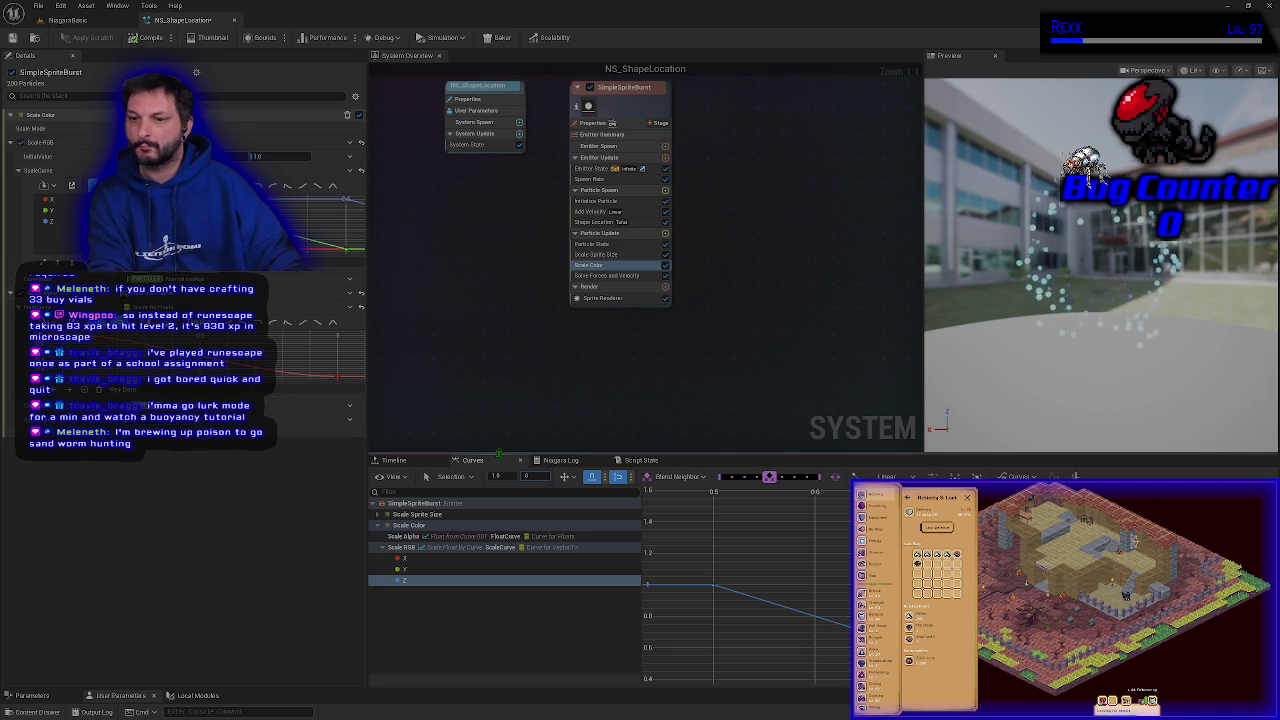
pyautogui.click(457, 642)
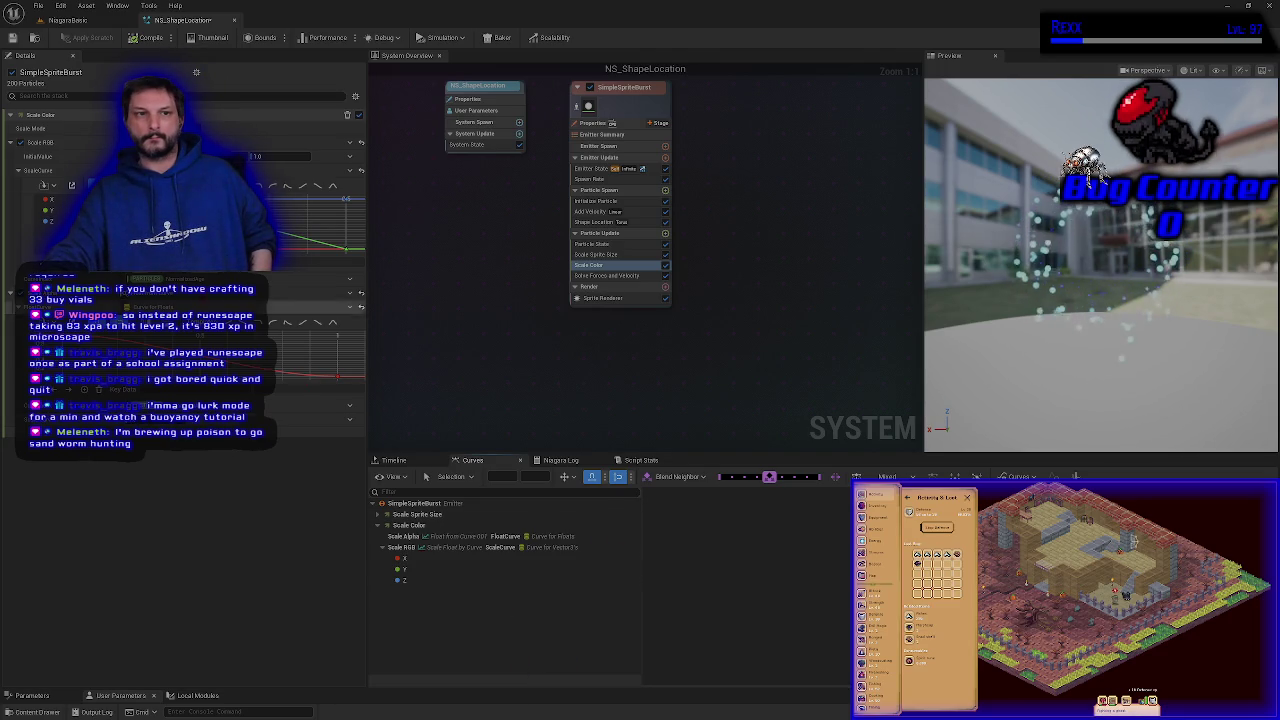
# Step: Browse the Scale RGB ScaleCurve asset list without choosing a curve
pyautogui.click(57, 172)
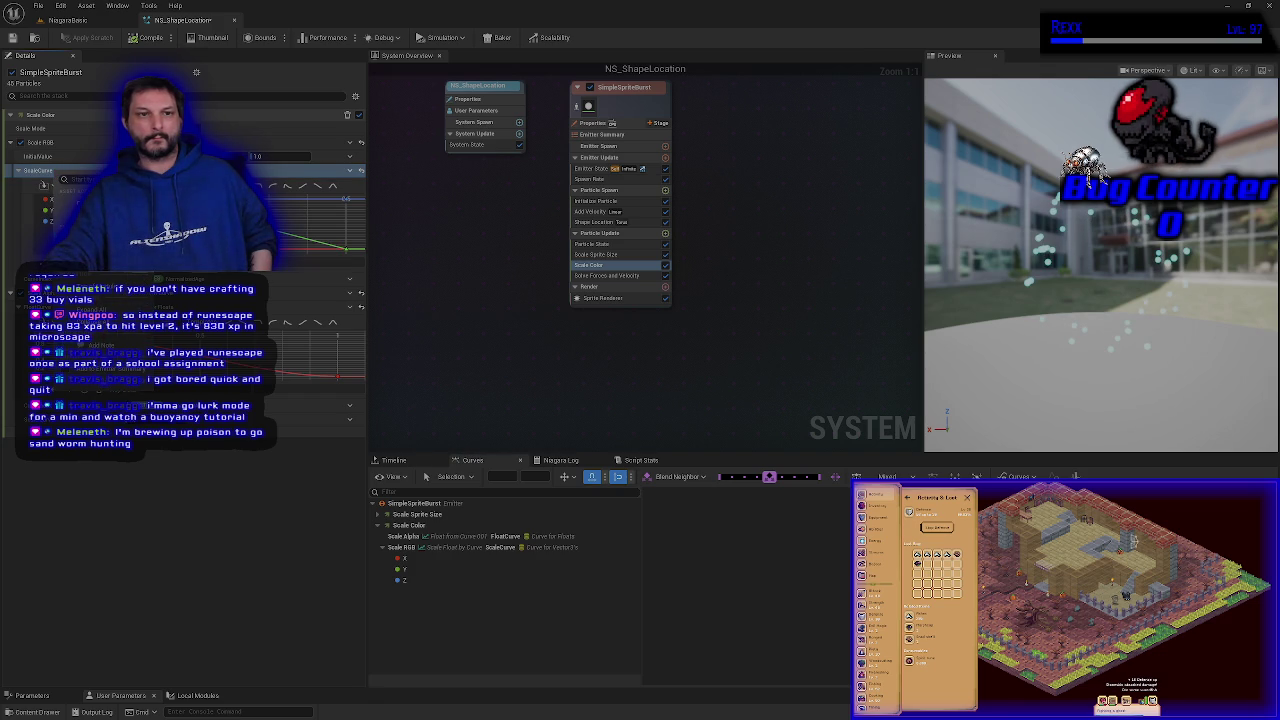
pyautogui.click(40, 172)
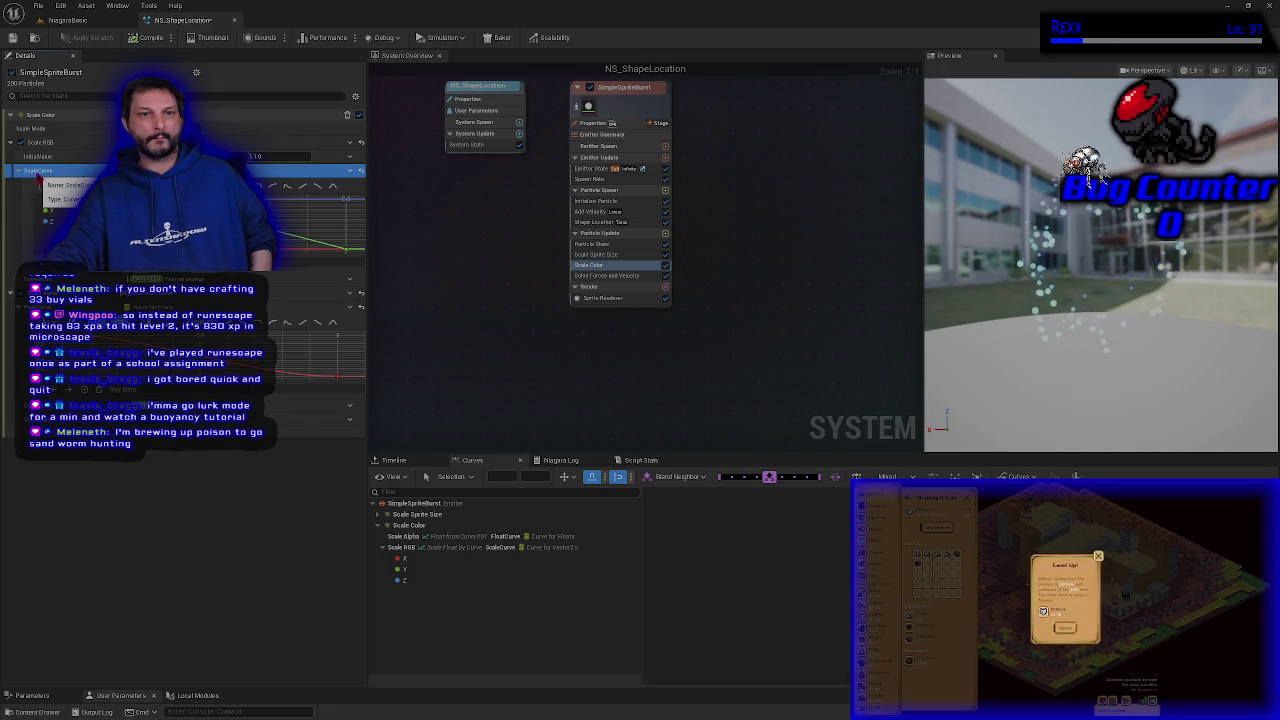
pyautogui.click(351, 172)
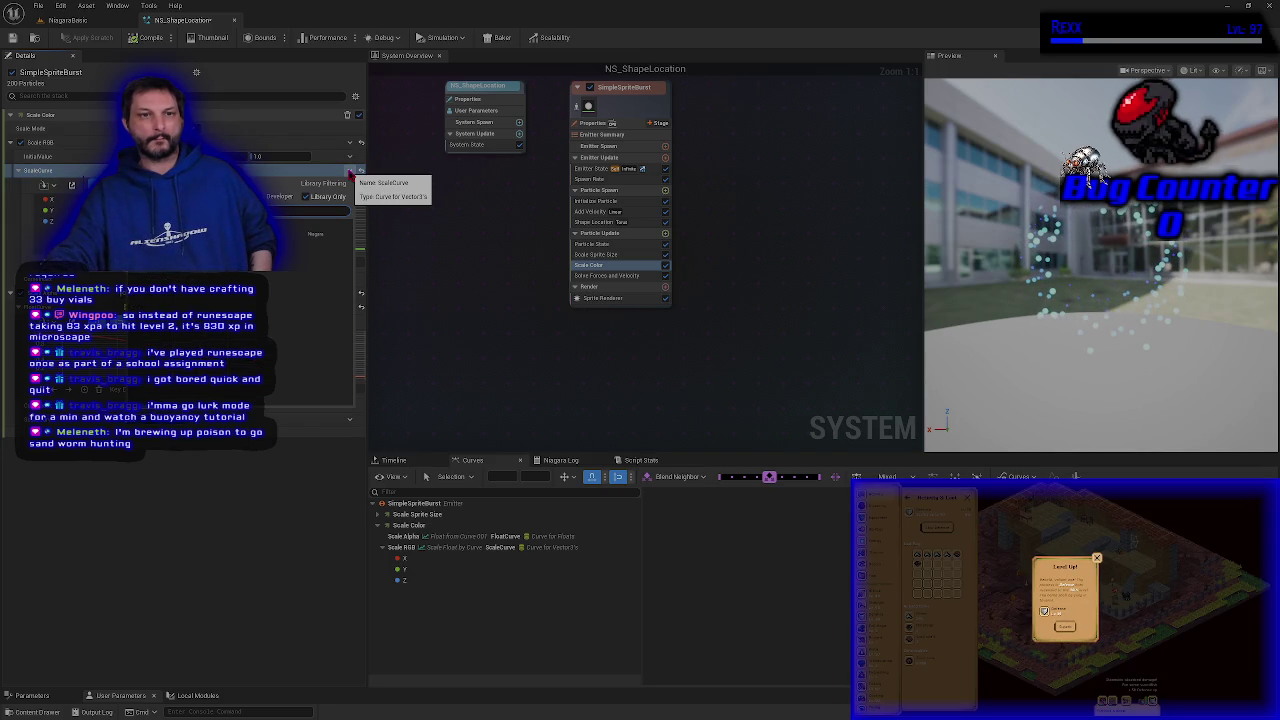
pyautogui.click(352, 172)
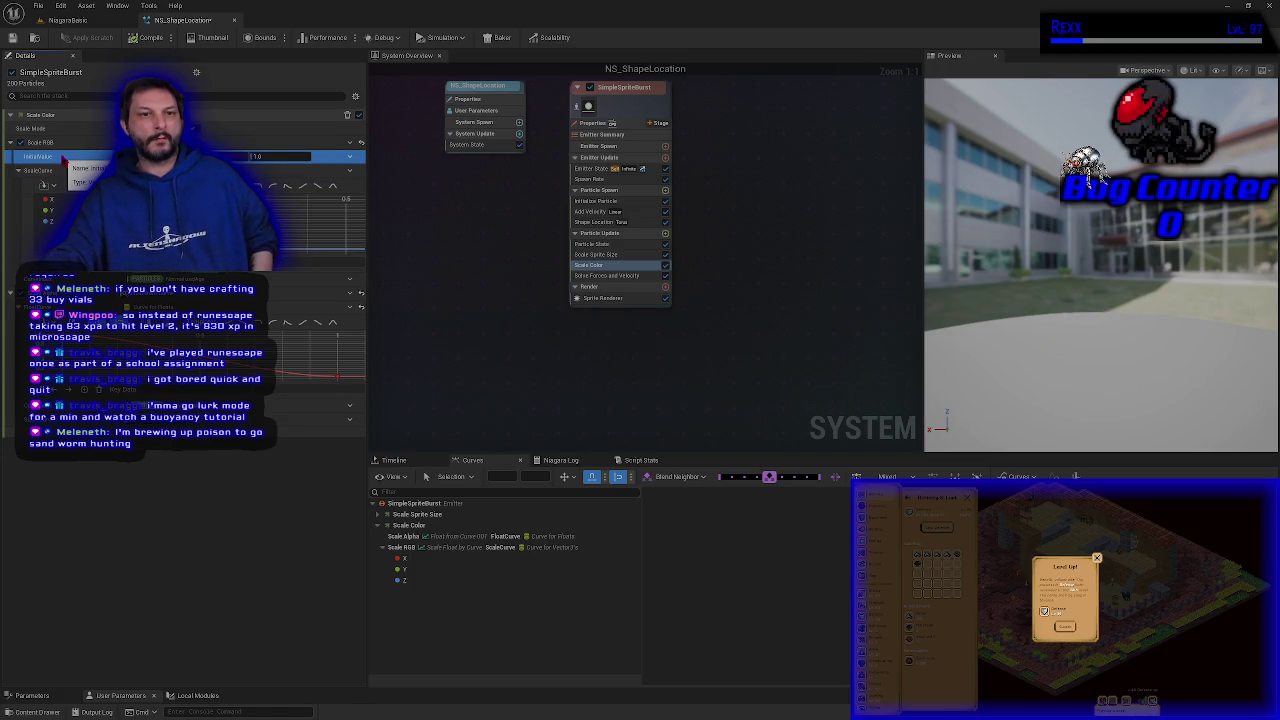
# Step: Reset Scale RGB to its default 1.0 and save NS_ShapeLocation
pyautogui.click(347, 157)
pyautogui.click(356, 143)
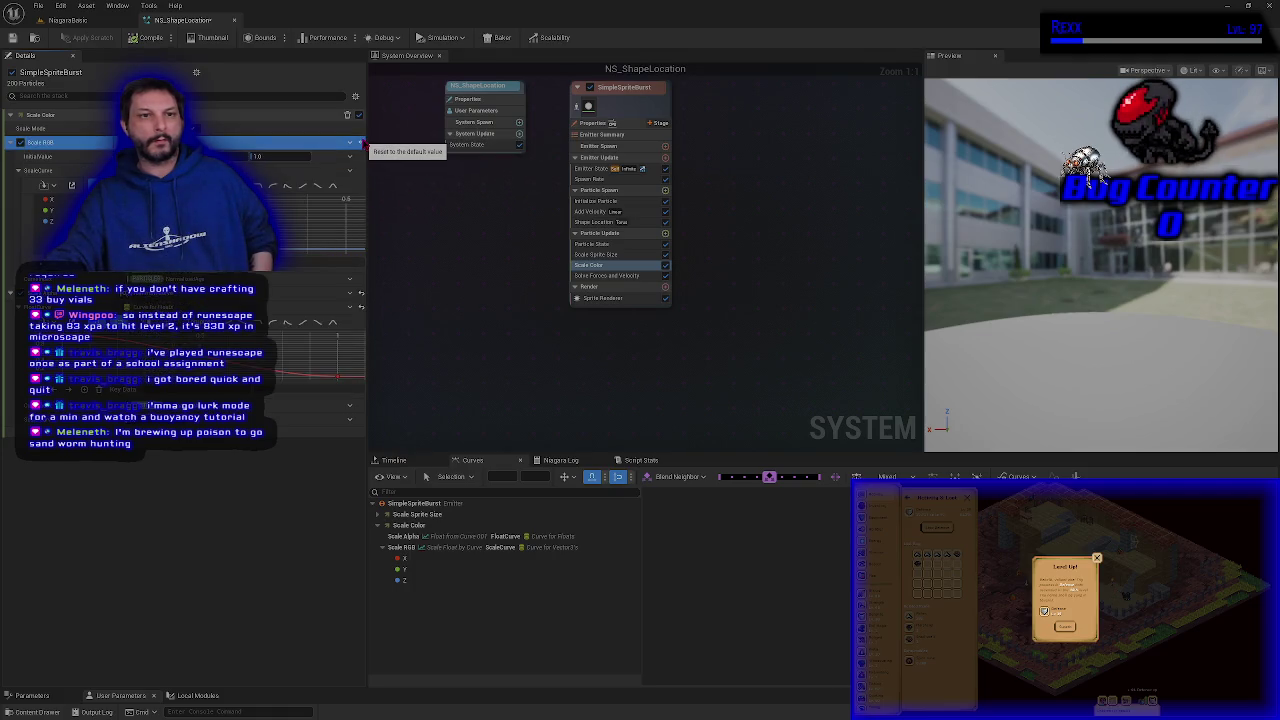
pyautogui.click(362, 143)
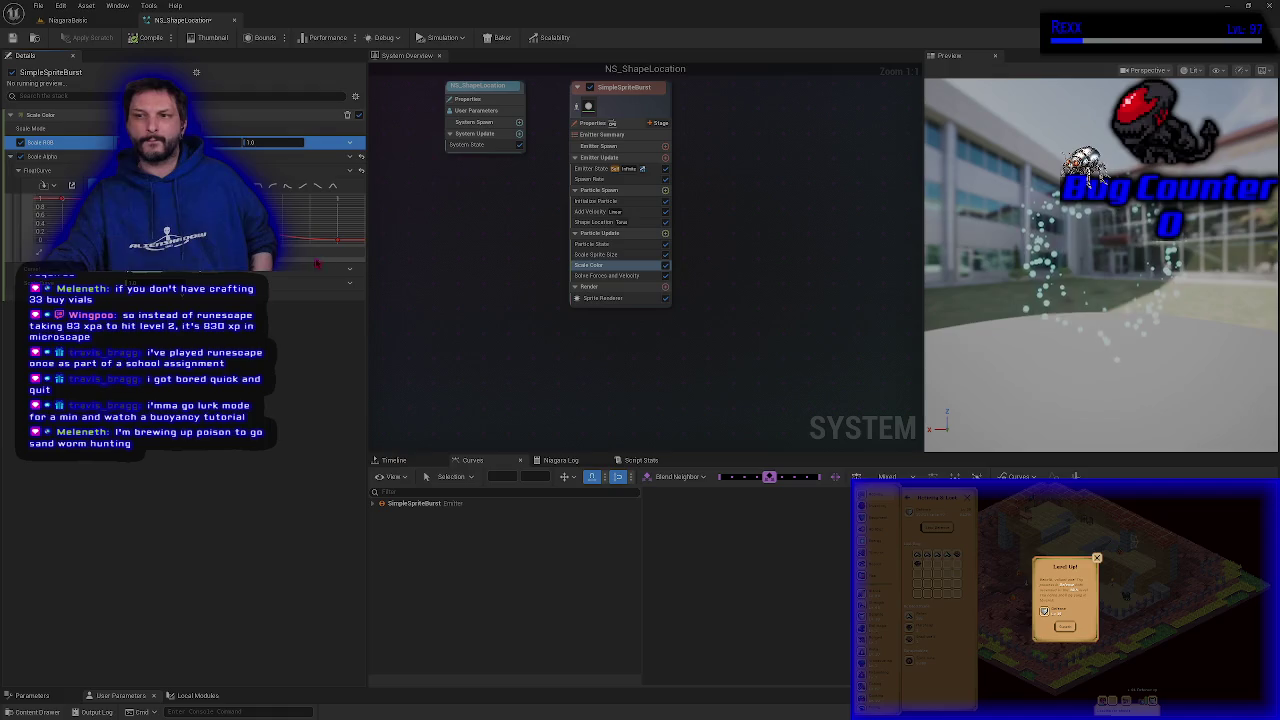
pyautogui.click(12, 37)
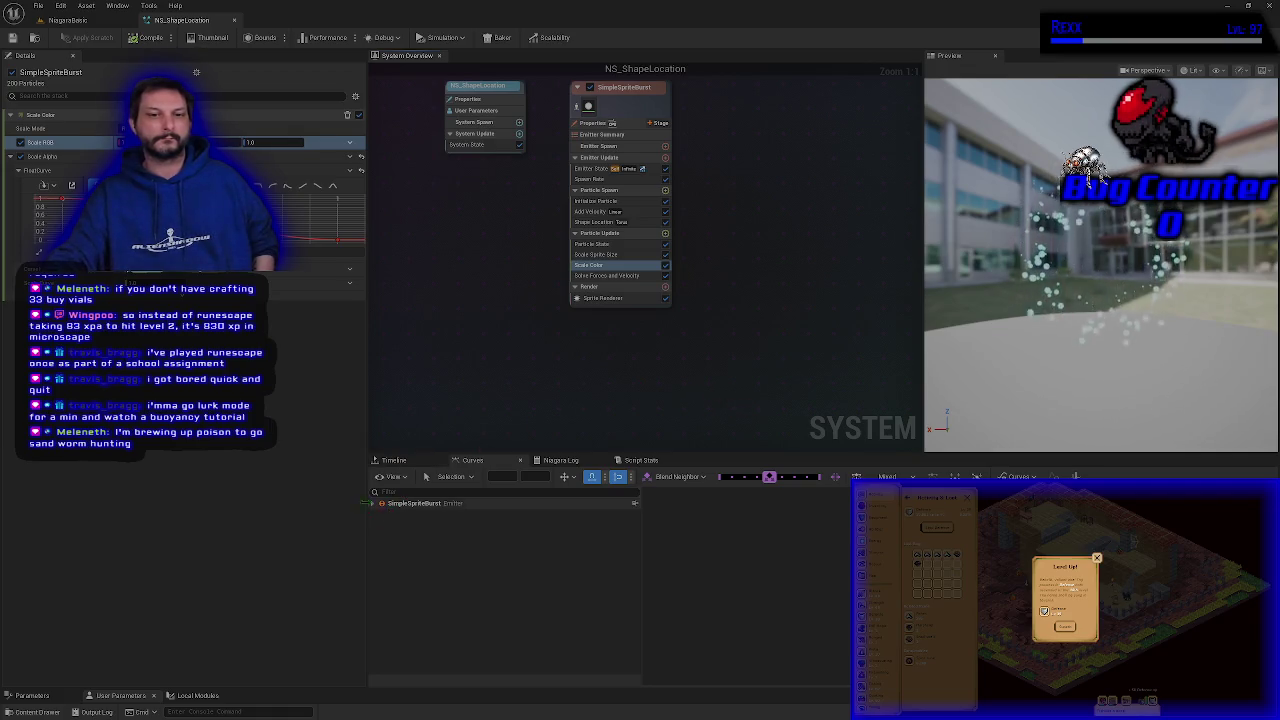
pyautogui.click(375, 503)
# Step: Expand Scale Color and show its Scale Alpha curve in the graph
pyautogui.click(376, 525)
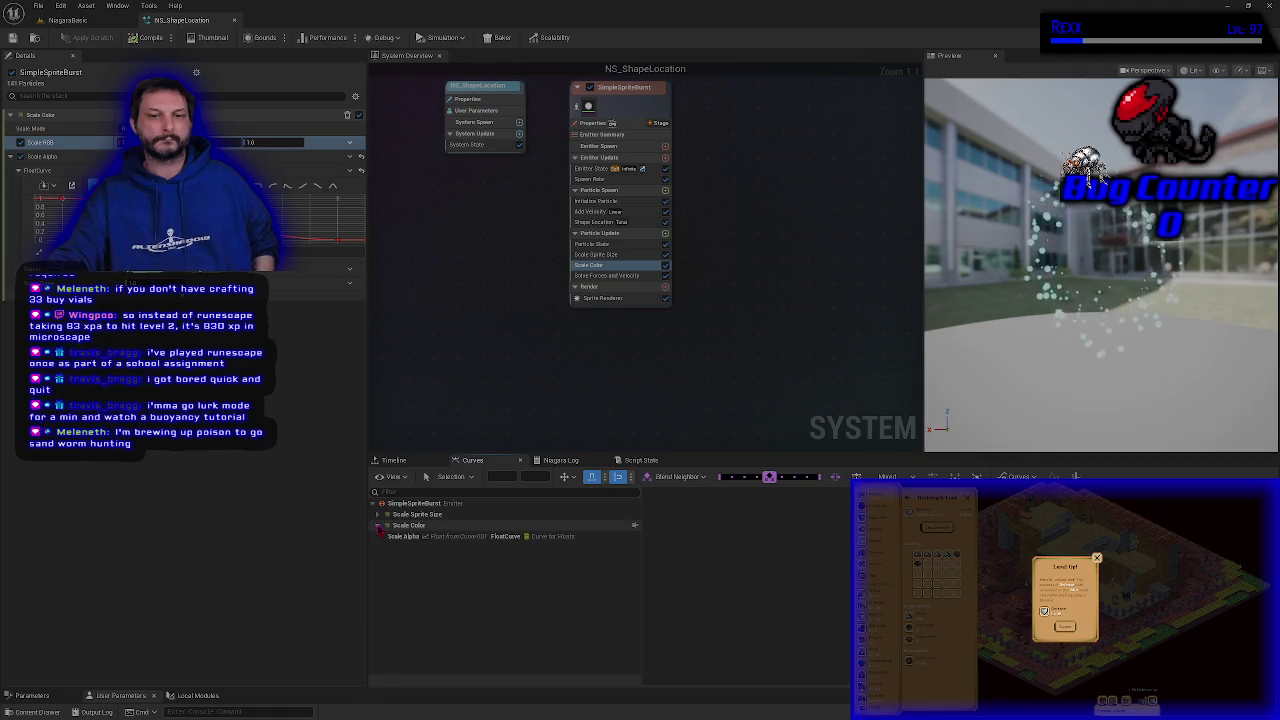
pyautogui.click(400, 537)
pyautogui.click(285, 530)
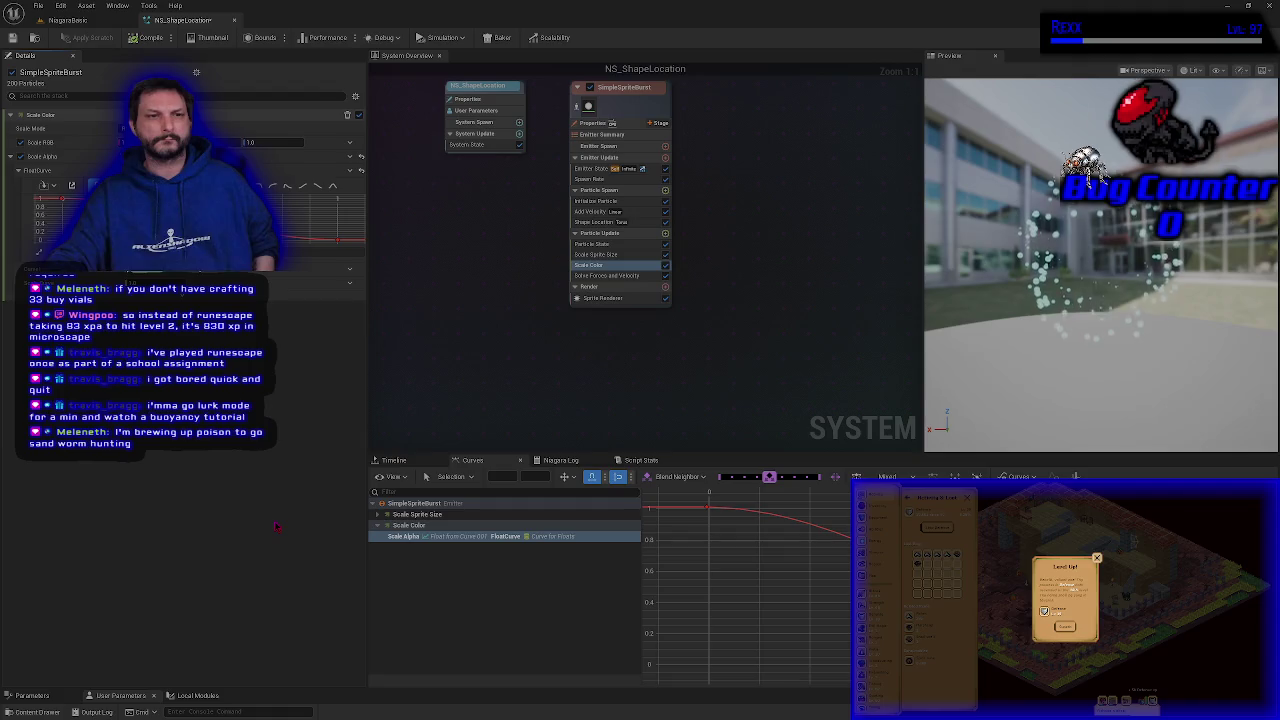
# Step: Select Initialize Particle, save NS_ShapeLocation, and return to the NiagaraBasic level
pyautogui.moveTo(336, 243)
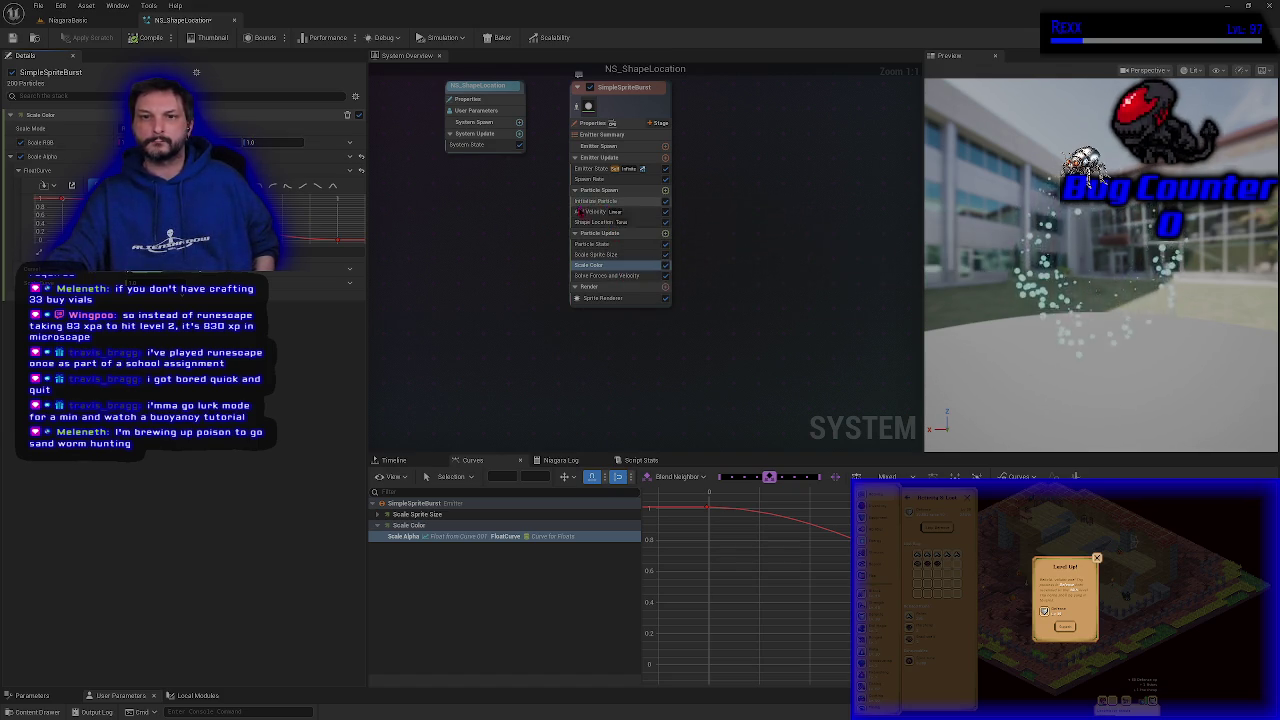
pyautogui.click(596, 201)
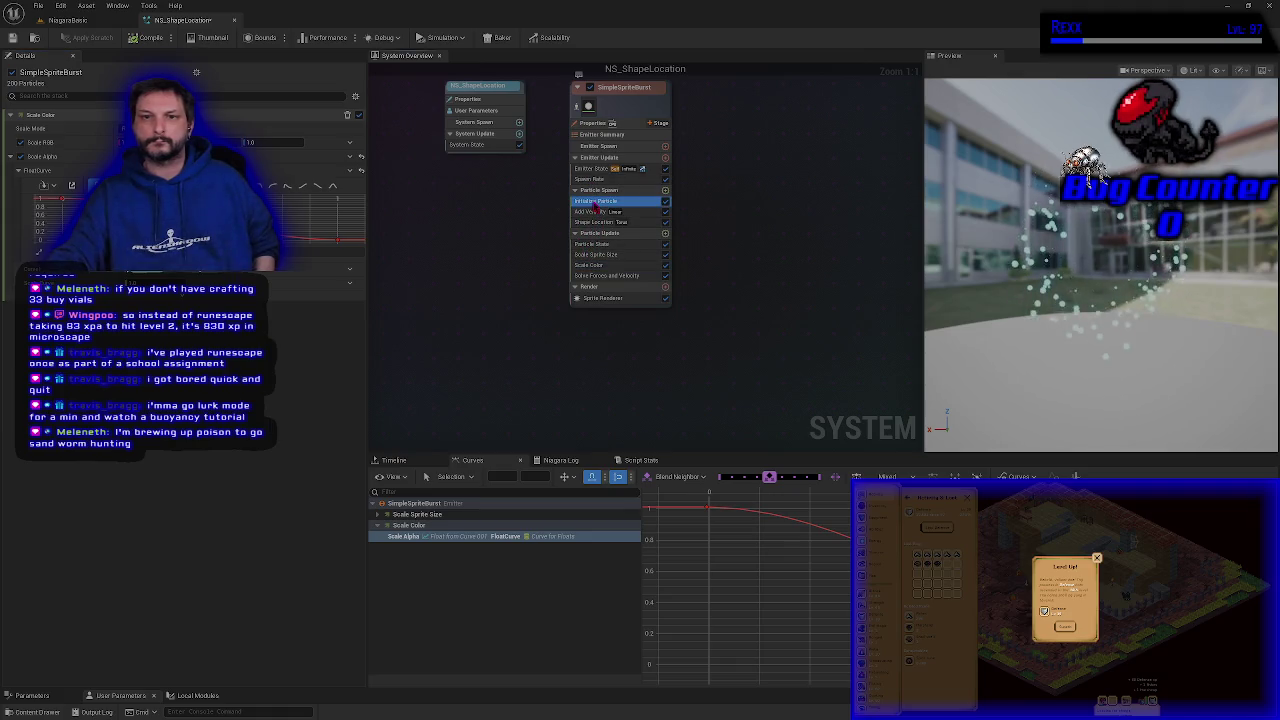
pyautogui.click(330, 190)
pyautogui.click(12, 38)
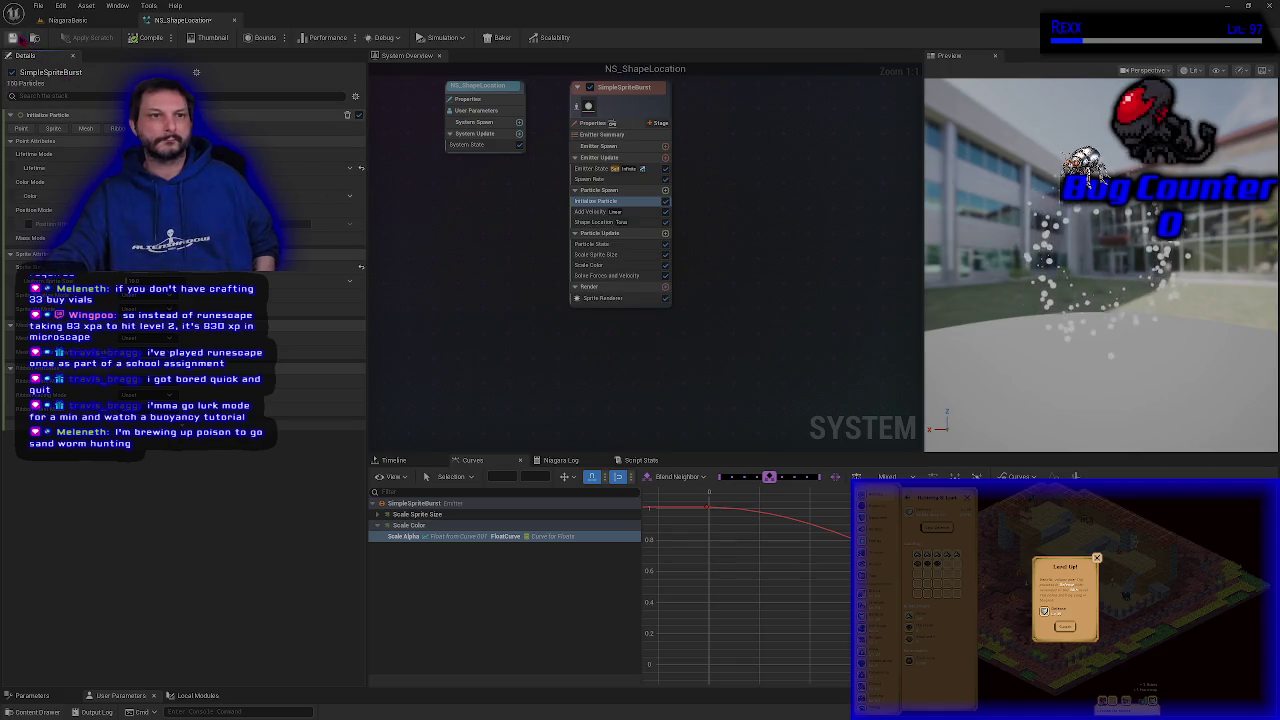
pyautogui.click(67, 20)
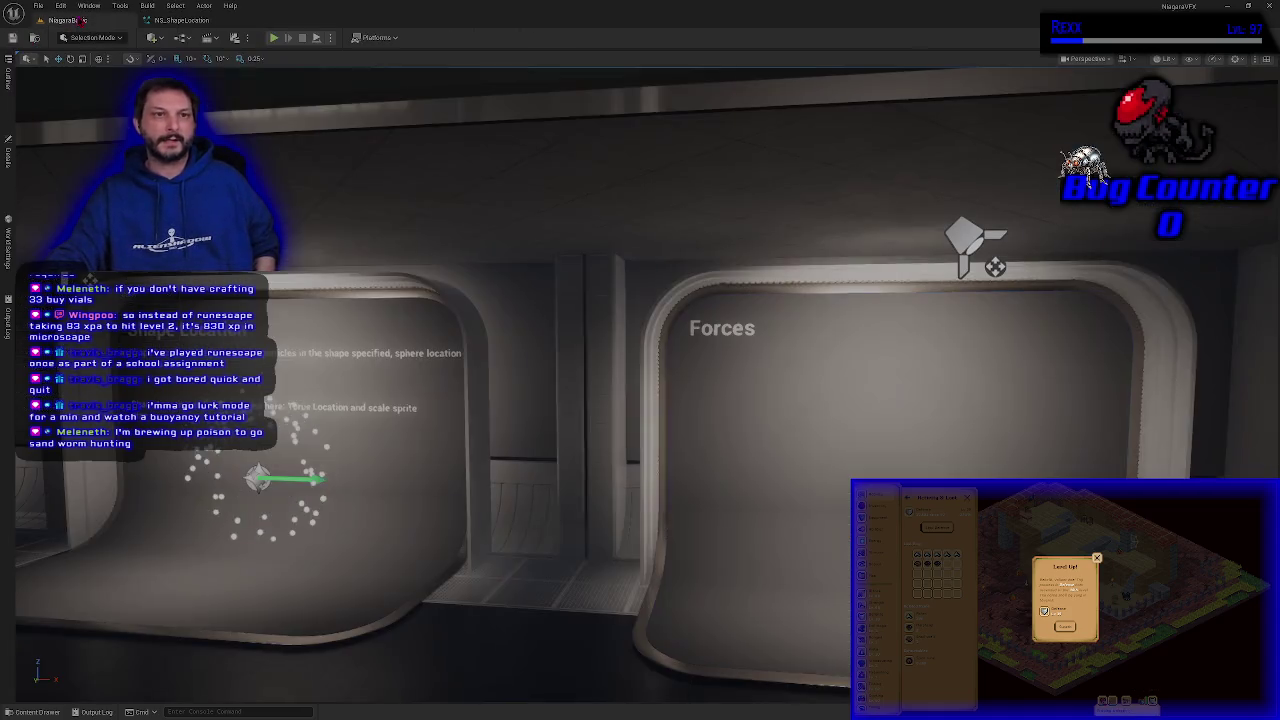
# Step: Turn the viewport camera toward the empty Forces board and close the stray browser window
pyautogui.moveTo(533, 551); pyautogui.dragTo(590, 532)
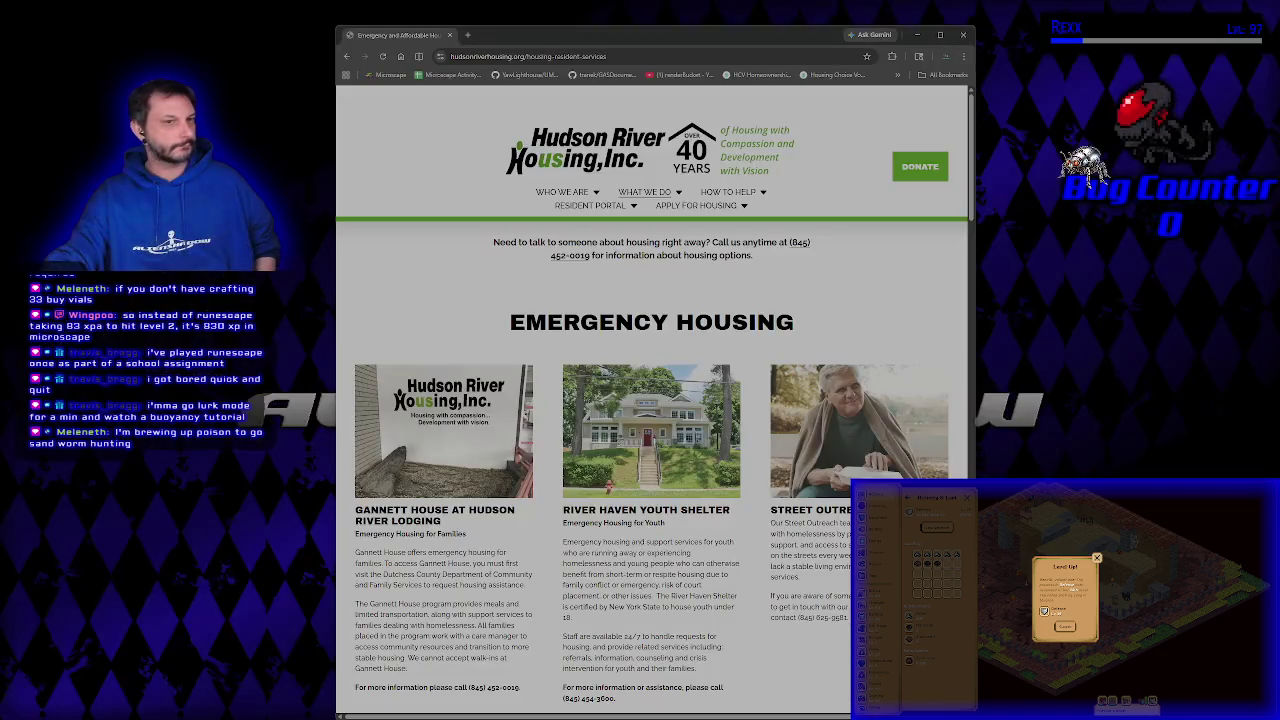
pyautogui.hotkey('alt', 'Tab')
pyautogui.click(449, 35)
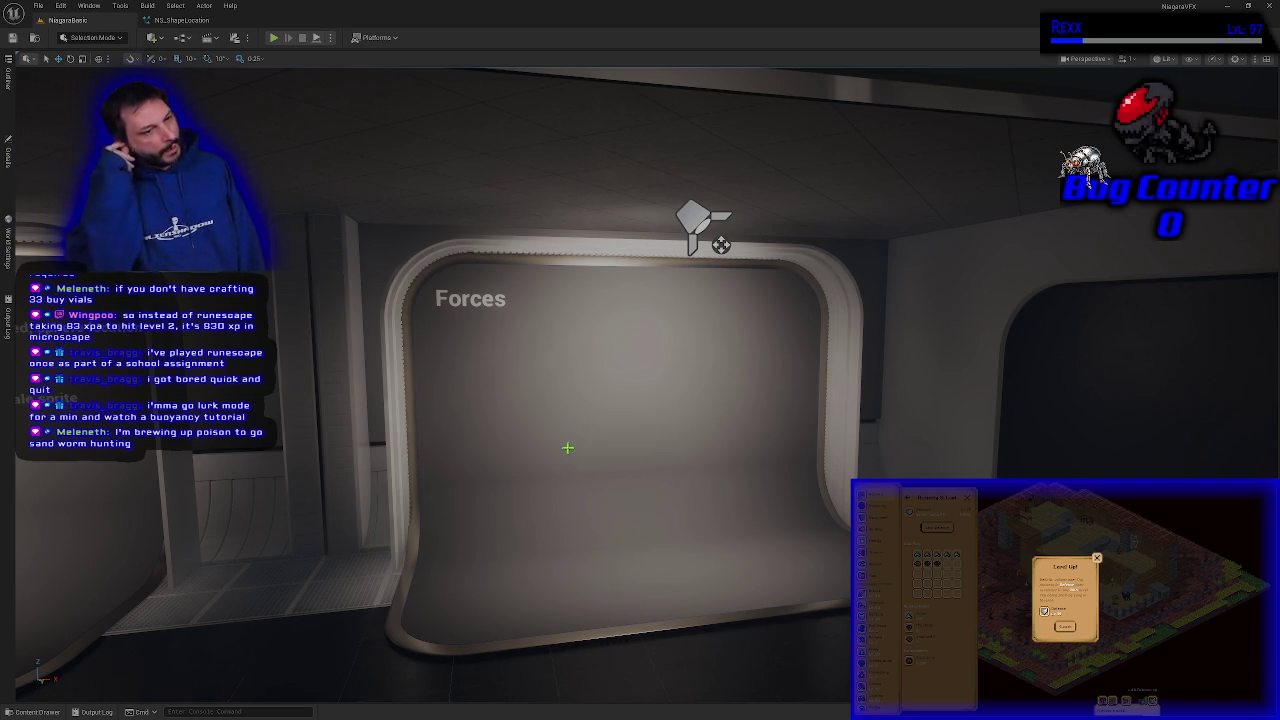
pyautogui.moveTo(569, 446); pyautogui.dragTo(574, 478)
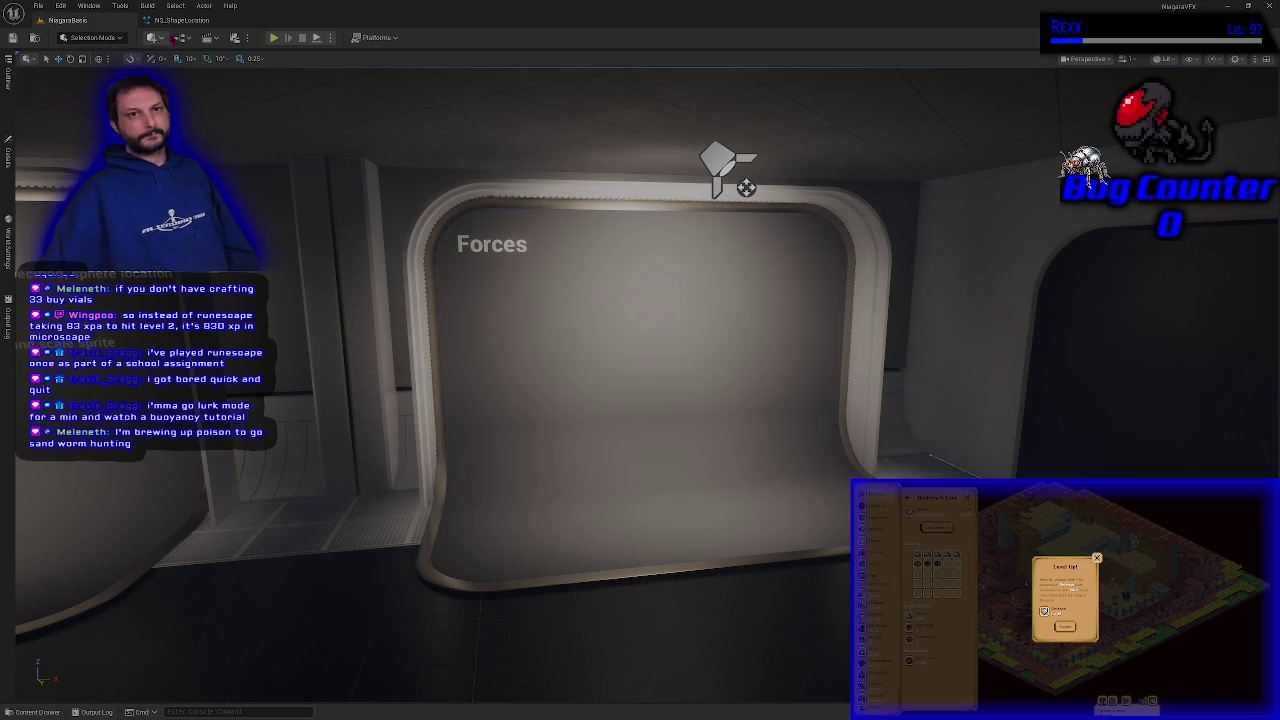
# Step: Compare NS_ShapeLocation with the NiagaraBasic level, framing the Shape Location particle system
pyautogui.click(180, 20)
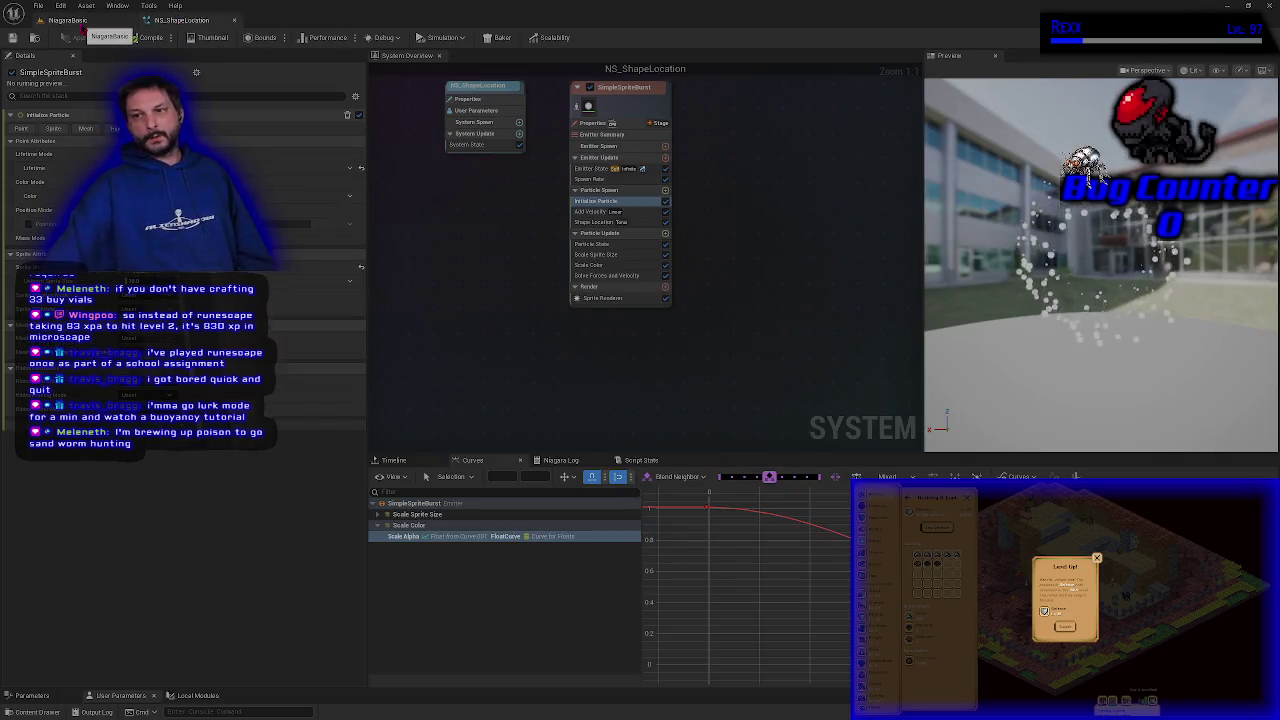
pyautogui.click(70, 20)
pyautogui.click(180, 20)
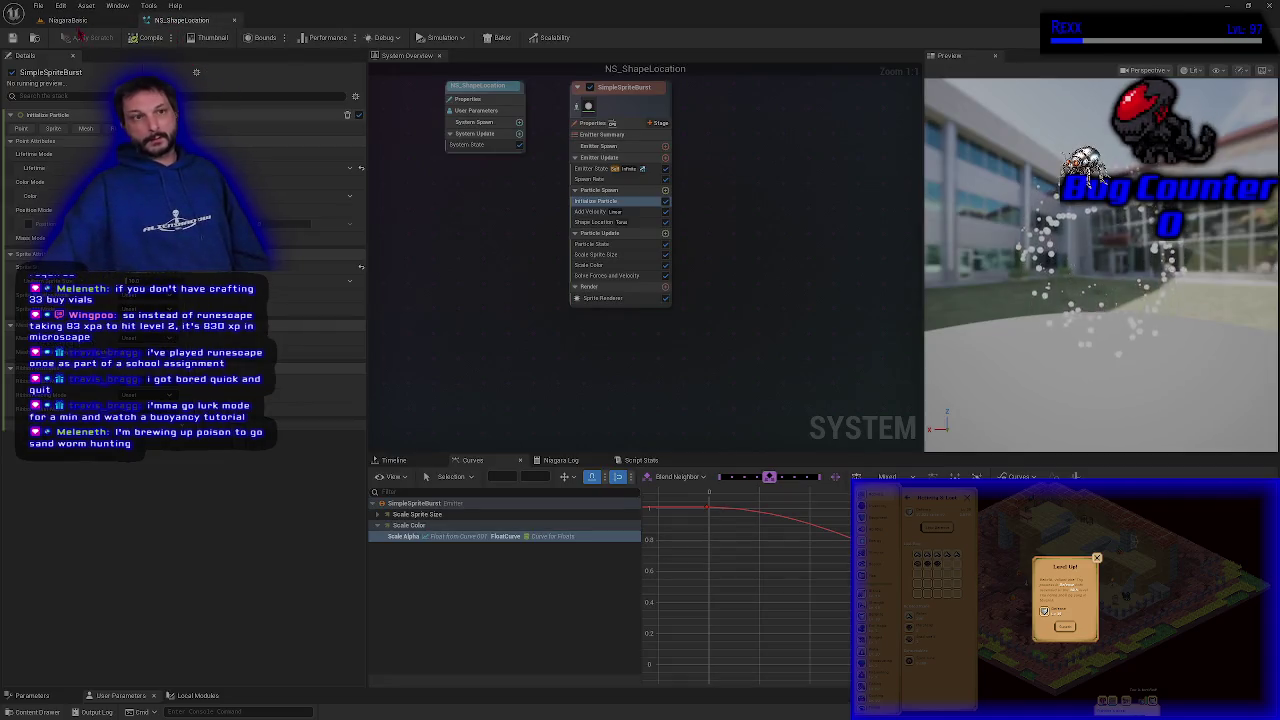
pyautogui.click(70, 20)
pyautogui.press('f')
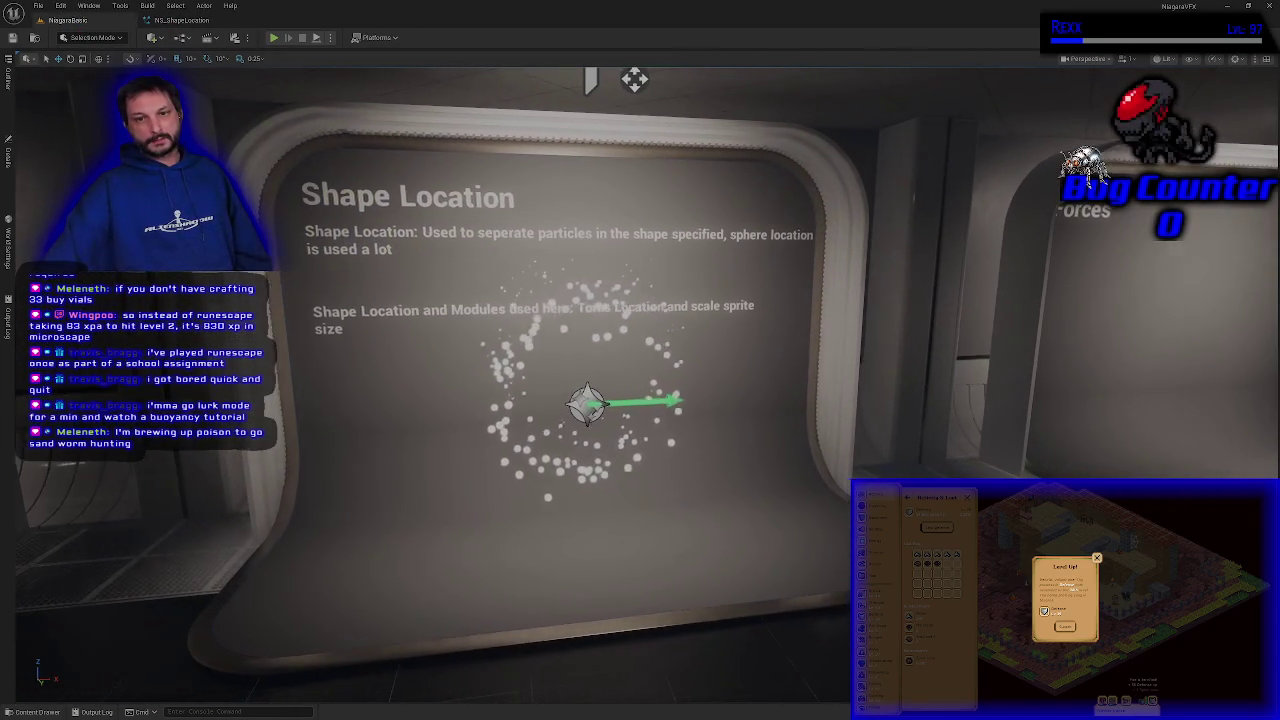
pyautogui.click(180, 20)
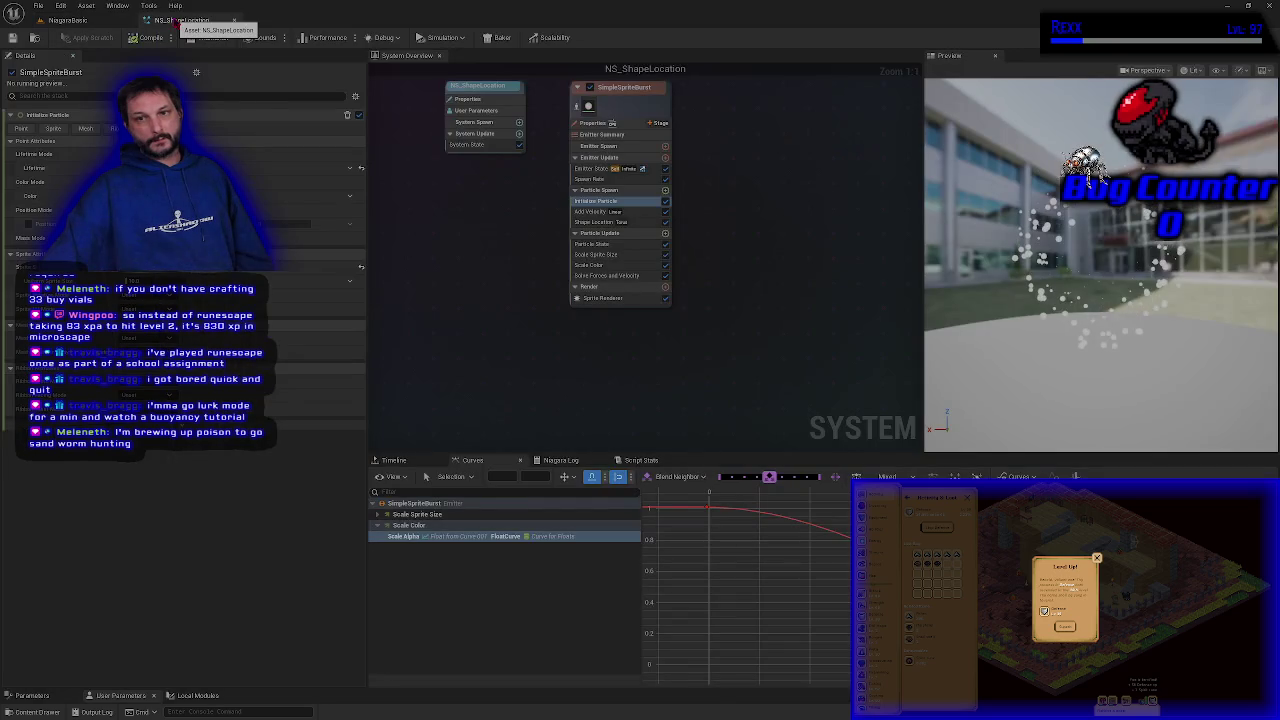
pyautogui.click(70, 20)
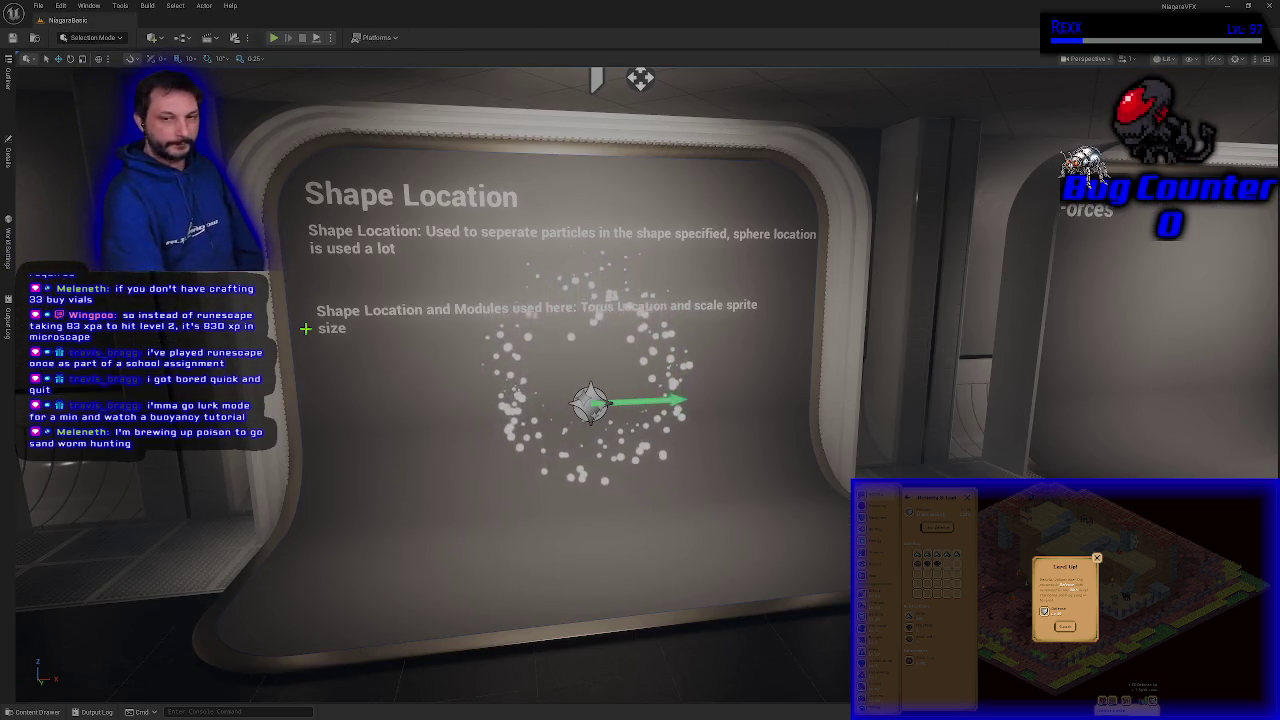
# Step: Tilt the camera over the Shape Location board, select its particle ring, and show the Outliner
pyautogui.moveTo(333, 353); pyautogui.dragTo(333, 335)
pyautogui.press('Escape')
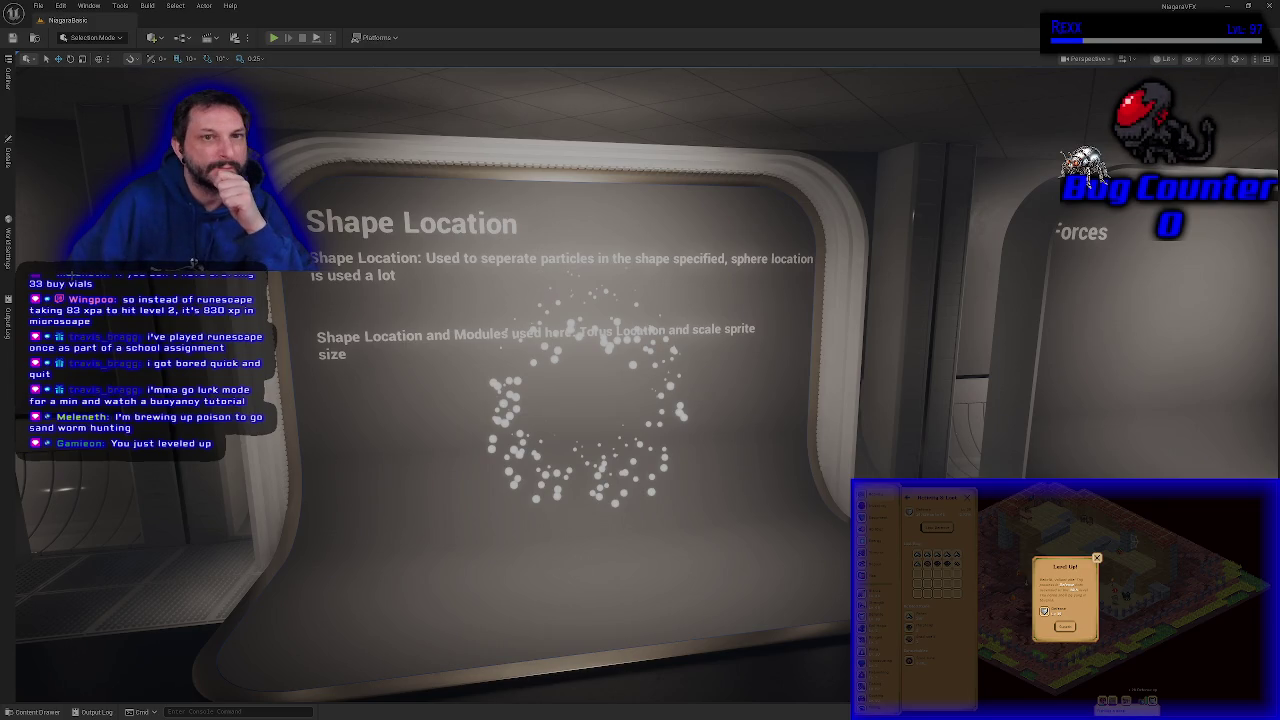
pyautogui.click(513, 411)
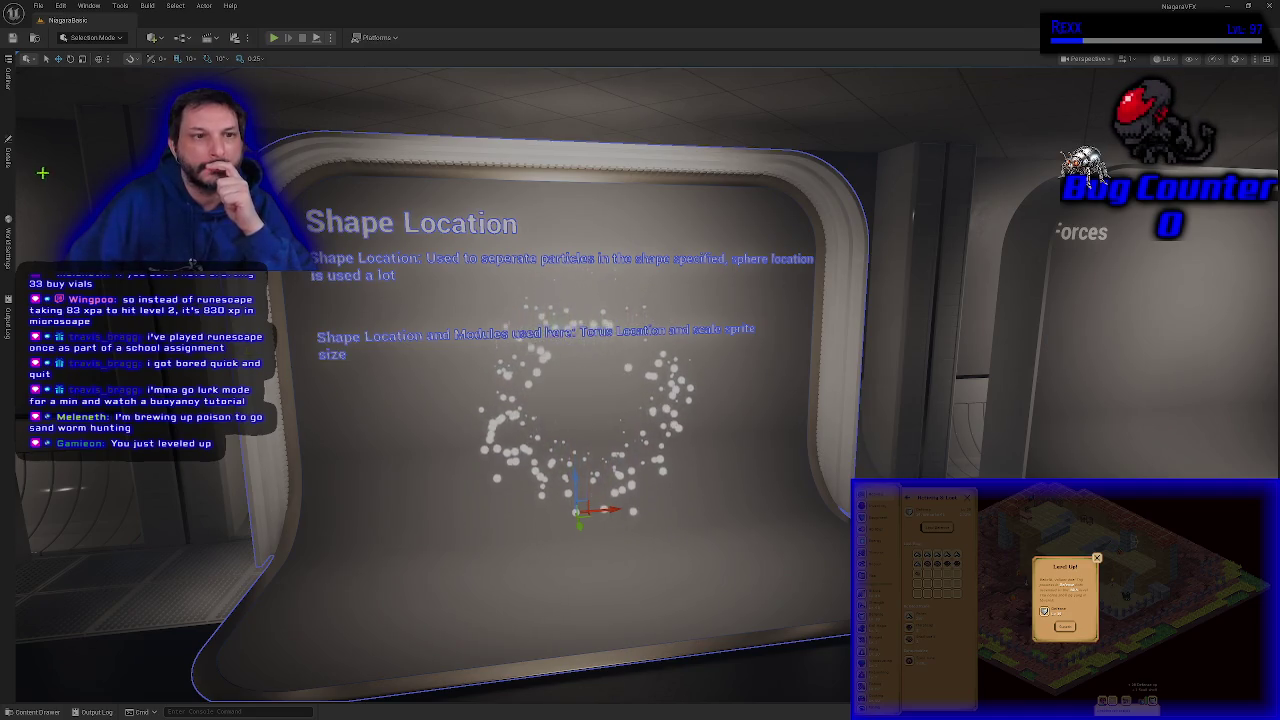
pyautogui.click(502, 432)
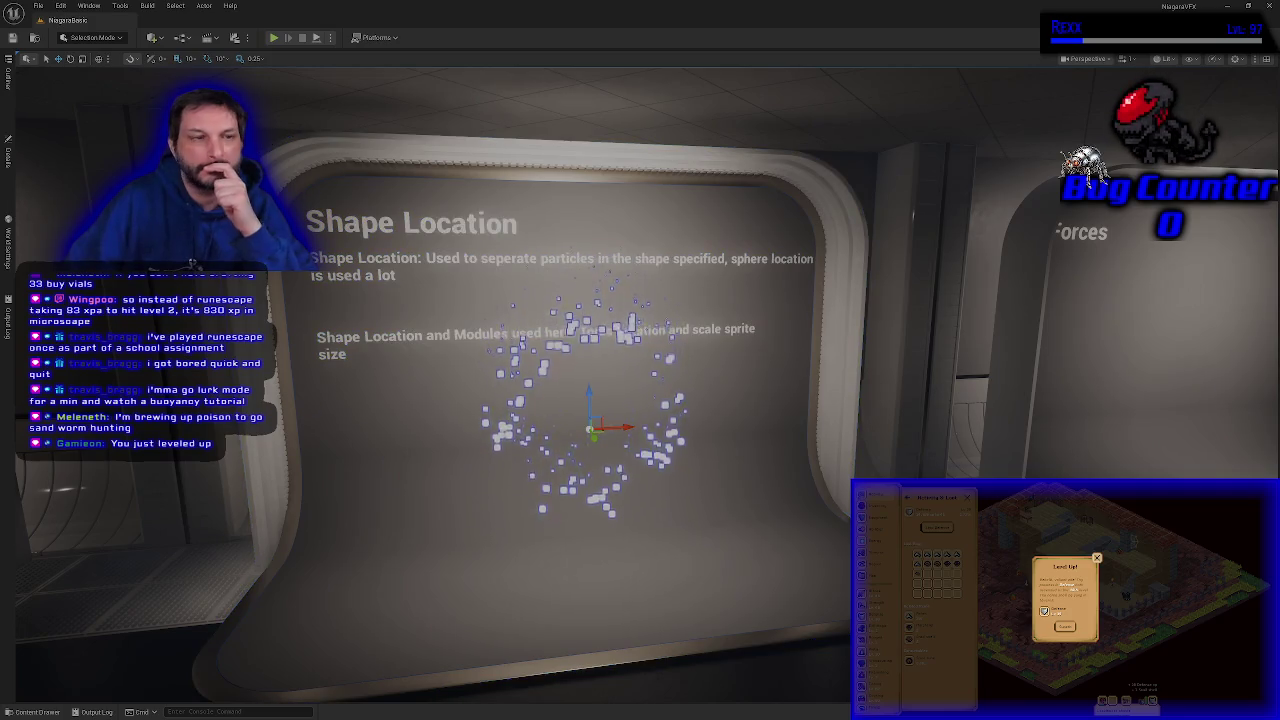
pyautogui.click(9, 100)
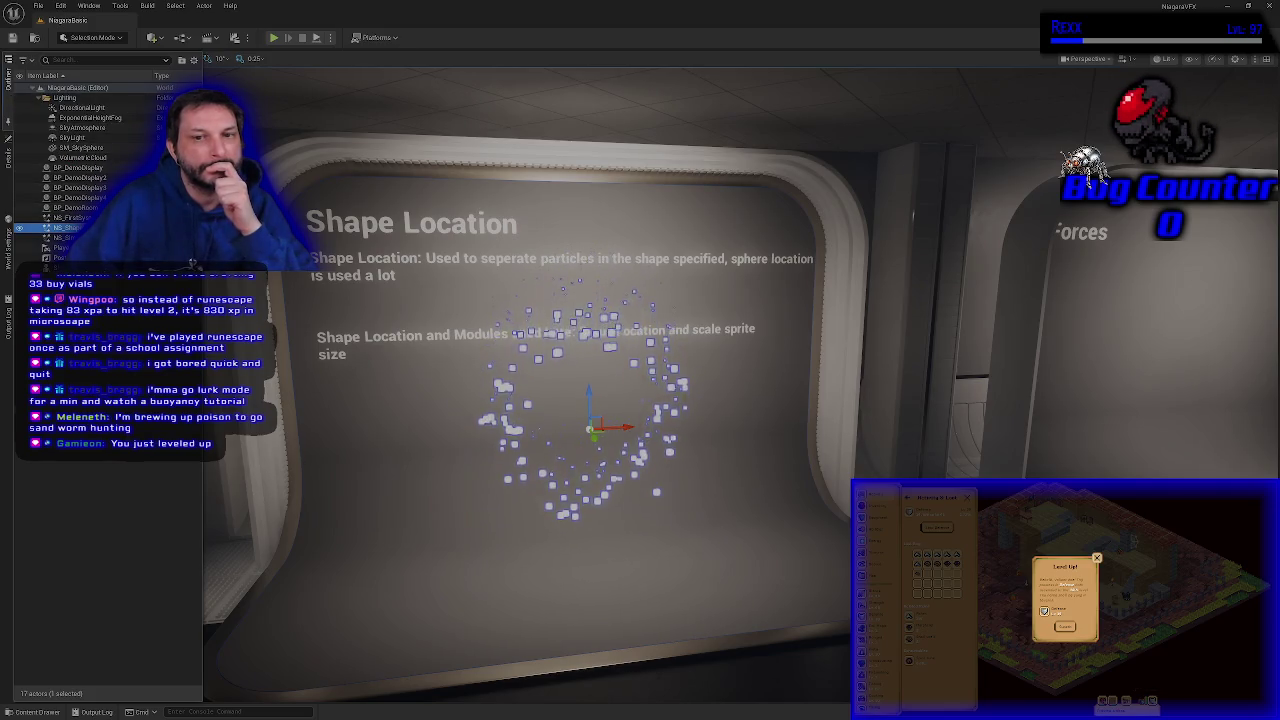
# Step: Locate the board's NS_ShapeLocation actor asset in the Content Browser and open it in the Niagara editor
pyautogui.rightClick(192, 262)
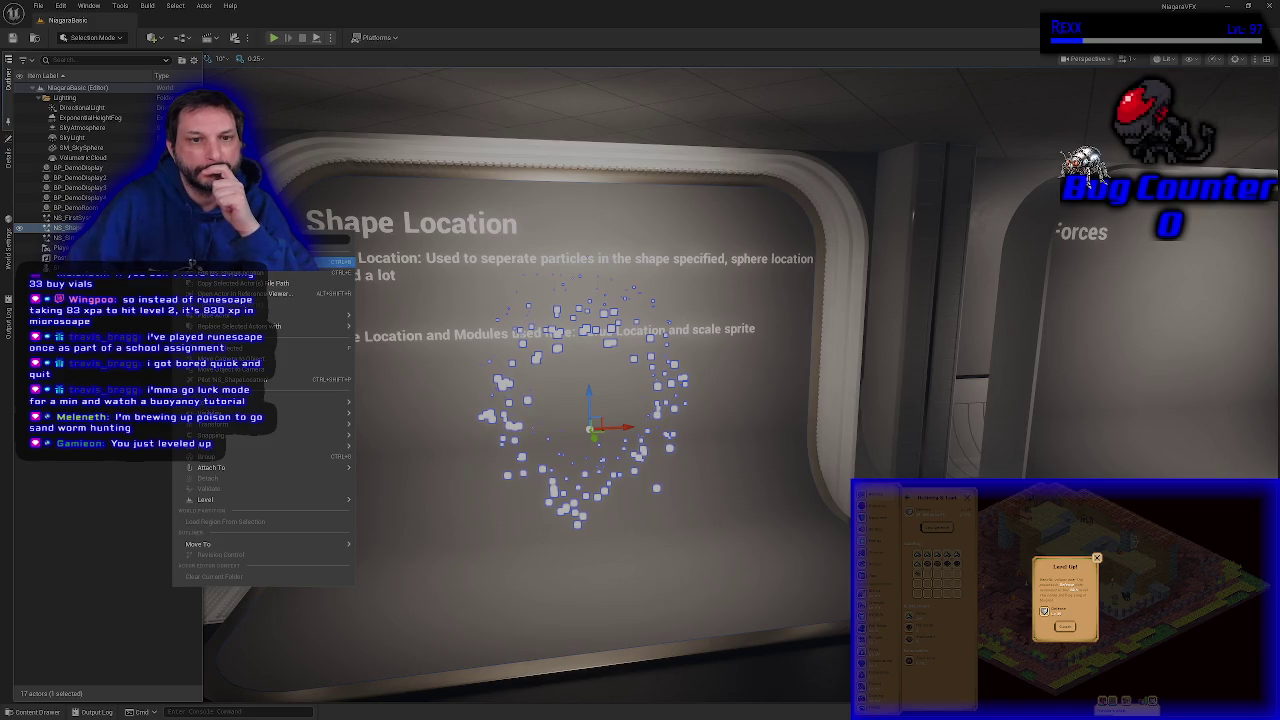
pyautogui.click(205, 272)
pyautogui.doubleClick(152, 485)
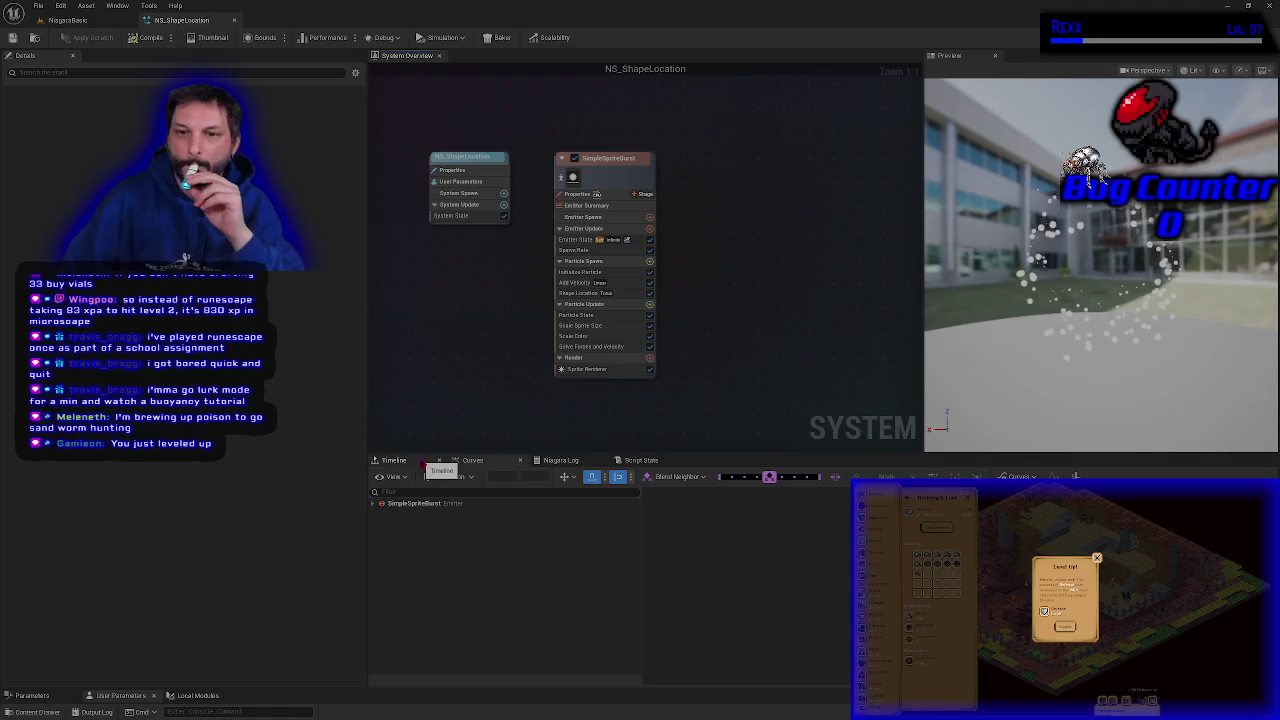
# Step: Expand SimpleSpriteBurst's Scale Color curves to show Scale Alpha, then toggle Add Velocity off and on
pyautogui.click(380, 504)
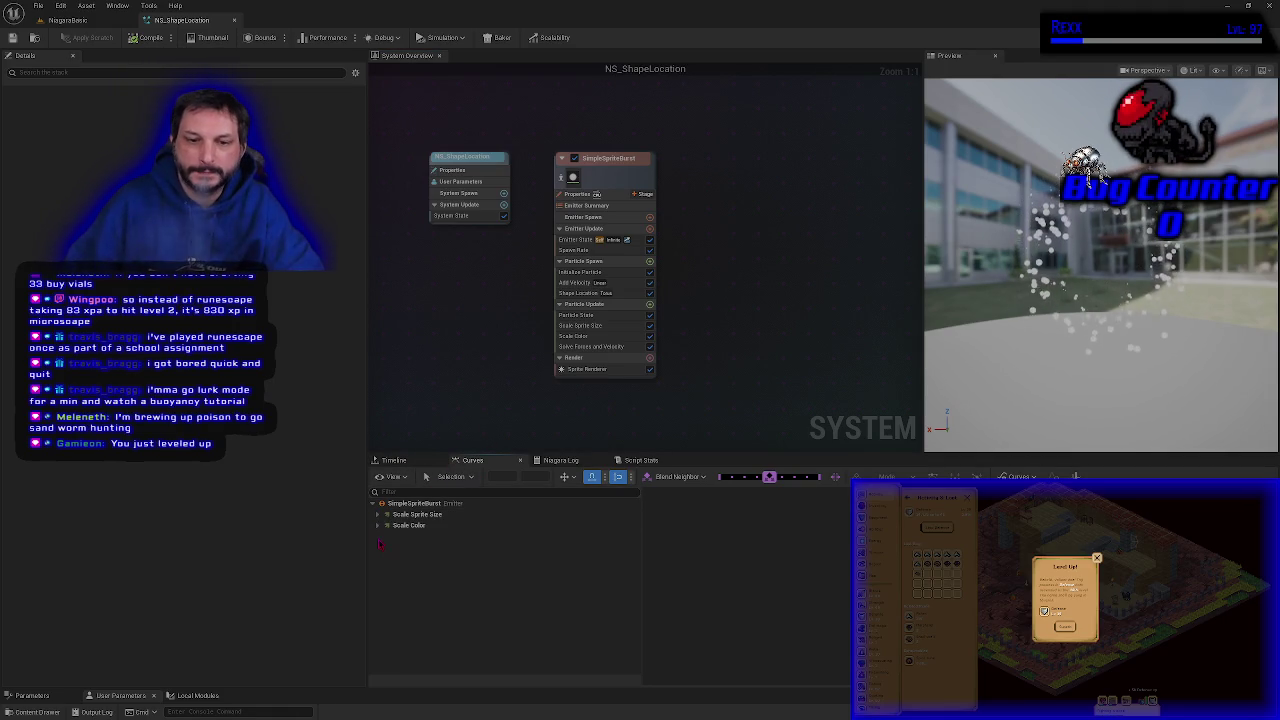
pyautogui.click(377, 525)
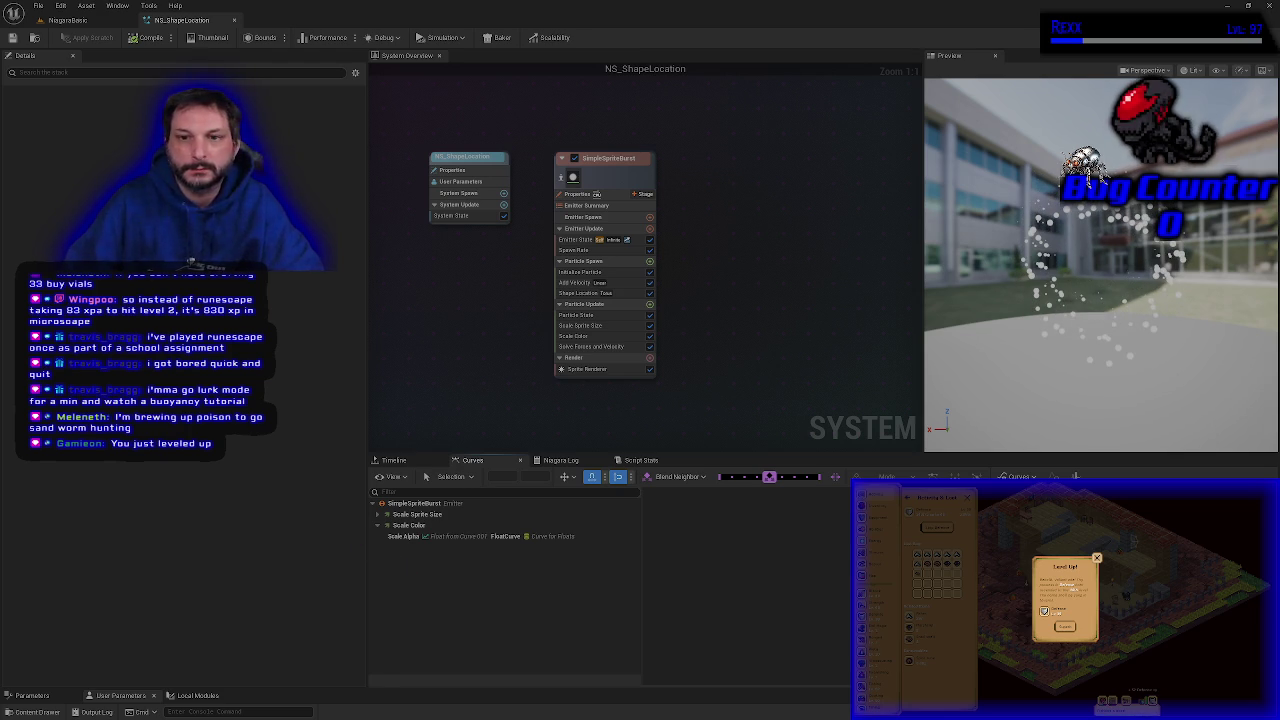
pyautogui.click(650, 284)
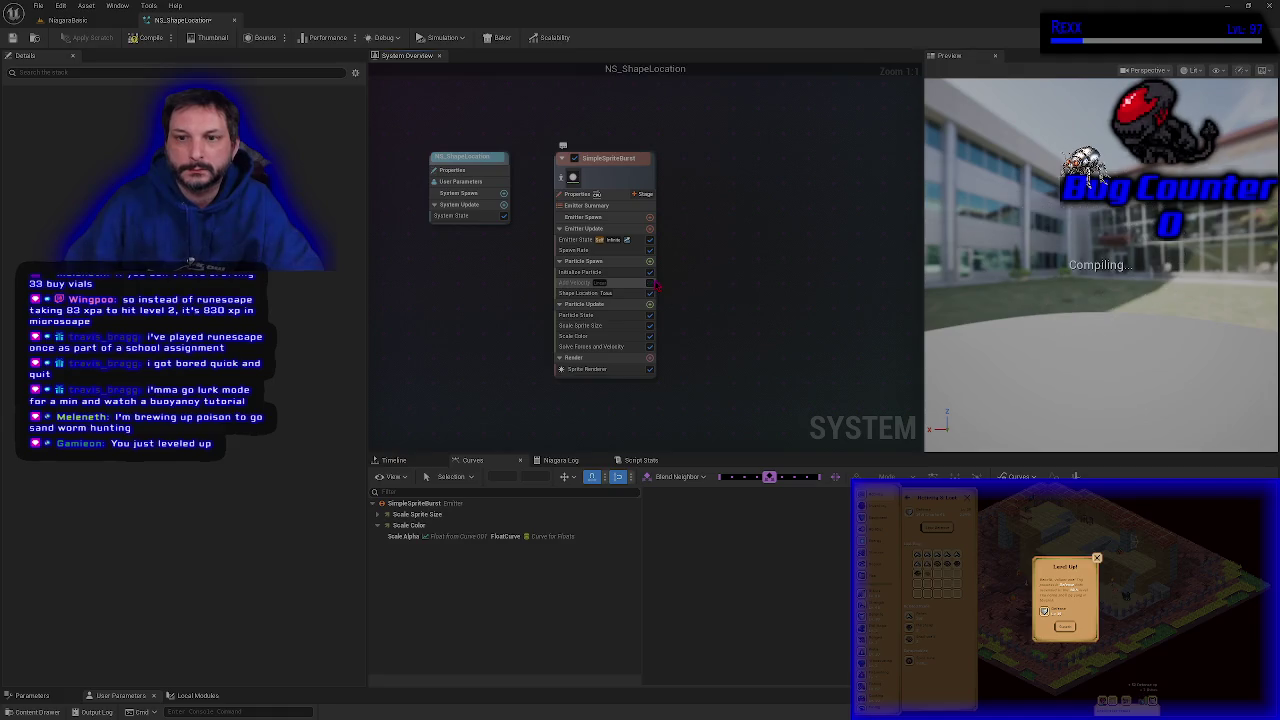
pyautogui.click(650, 284)
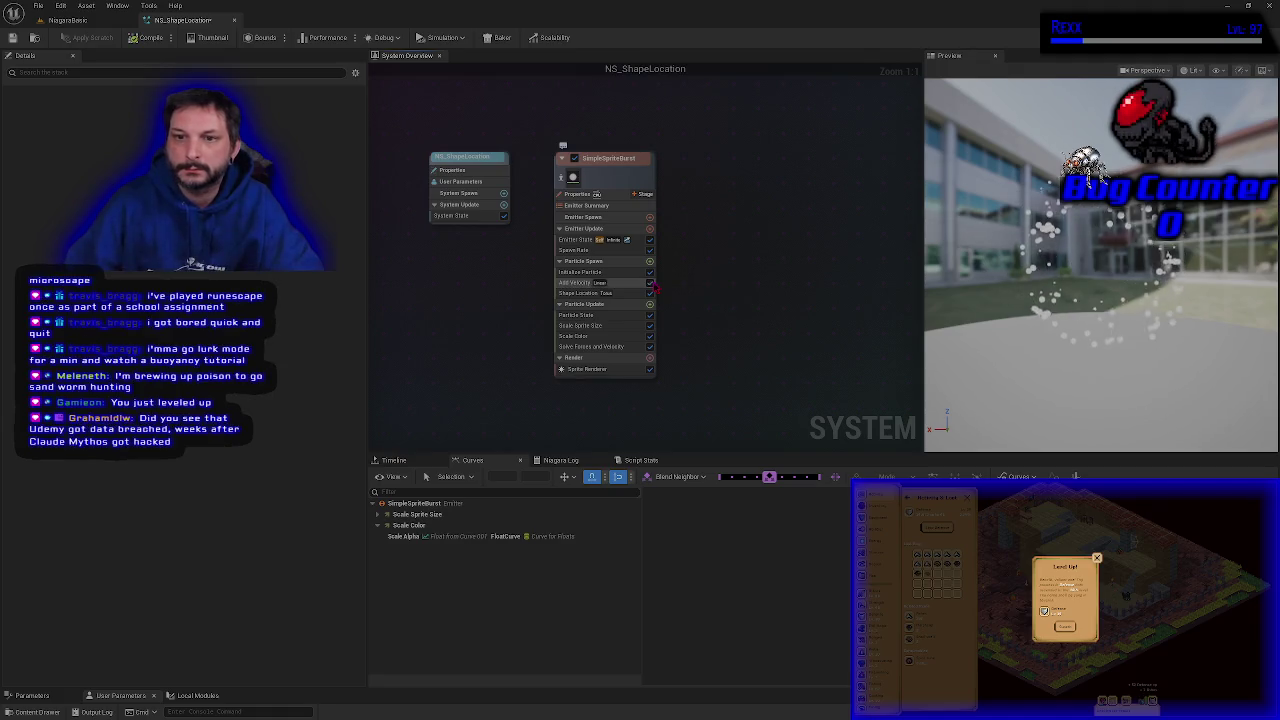
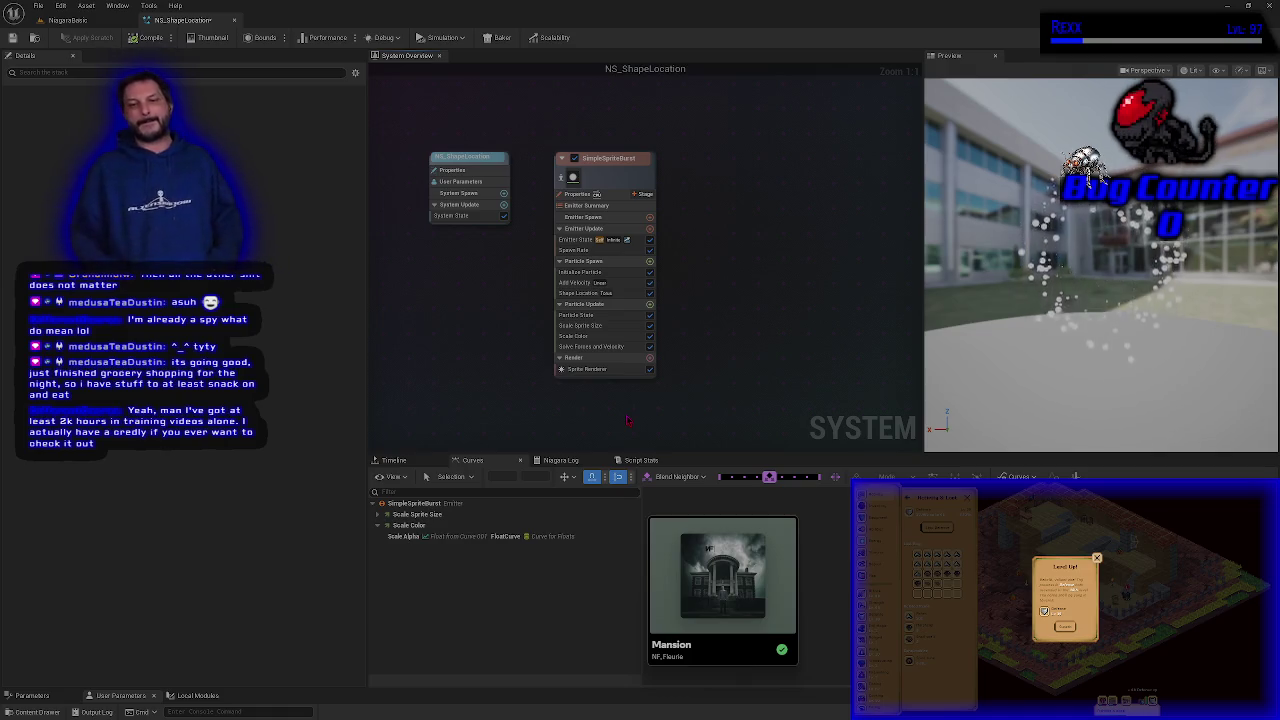
# Step: Close the Mansion music notification card below the timeline
pyautogui.moveTo(756, 649)
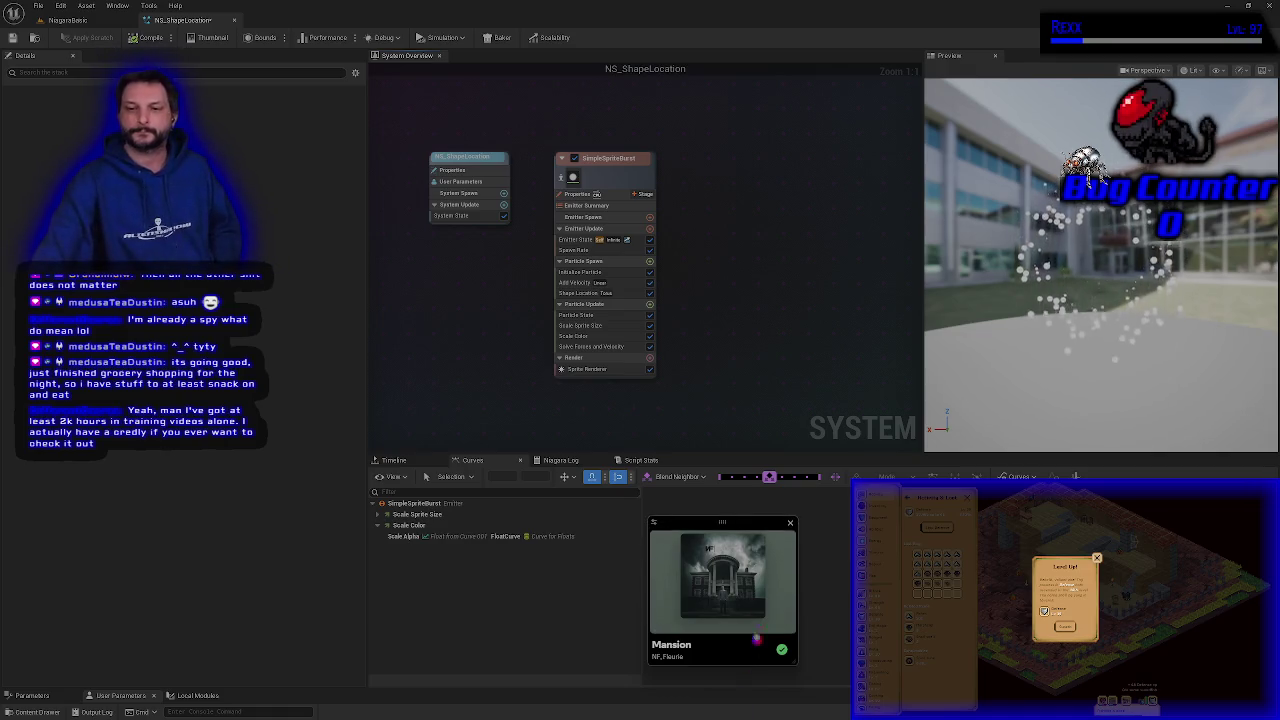
pyautogui.click(790, 523)
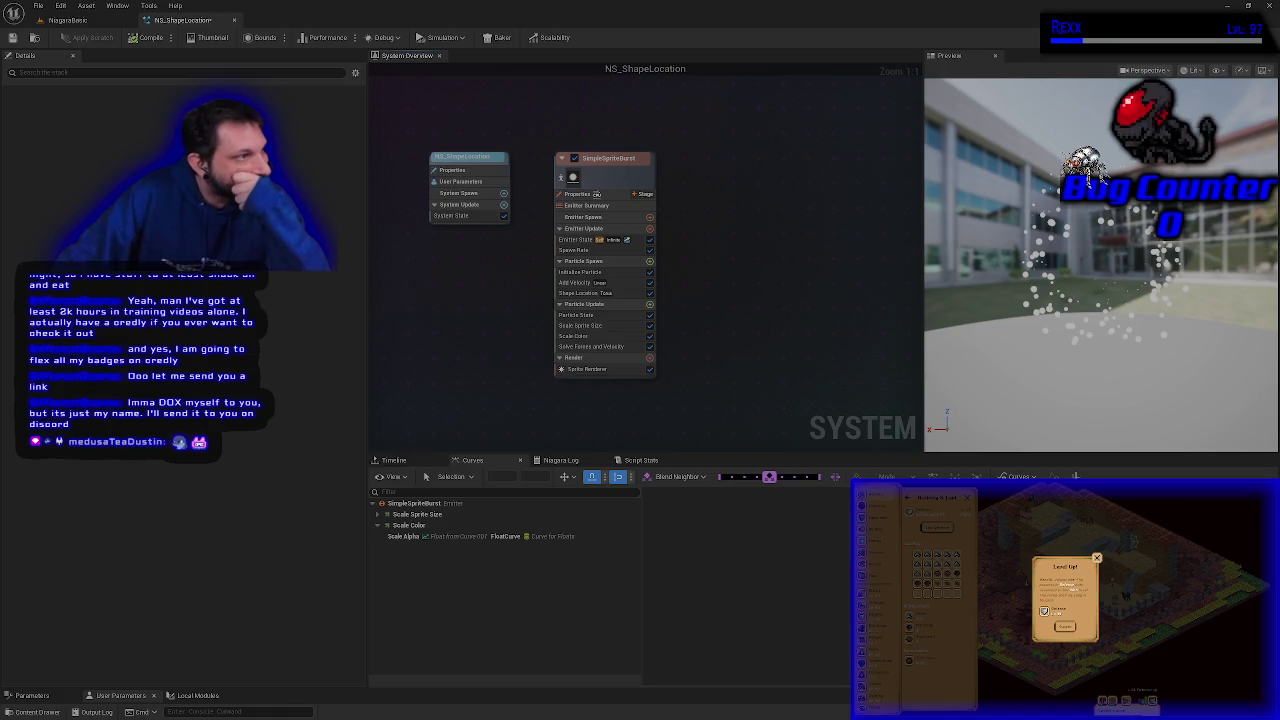
# Step: Select the SimpleSpriteBurst emitter's Shape Location module, then switch to the Credly badges page
pyautogui.click(588, 294)
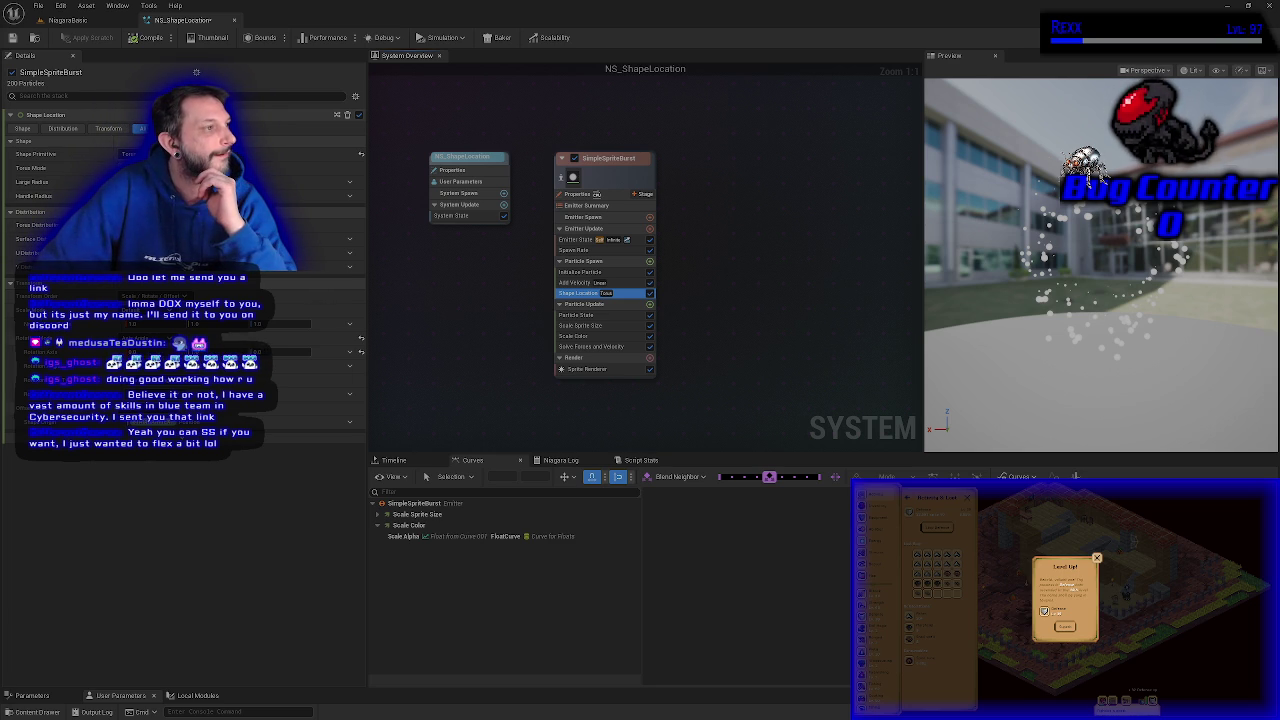
pyautogui.hotkey('alt', 'Tab')
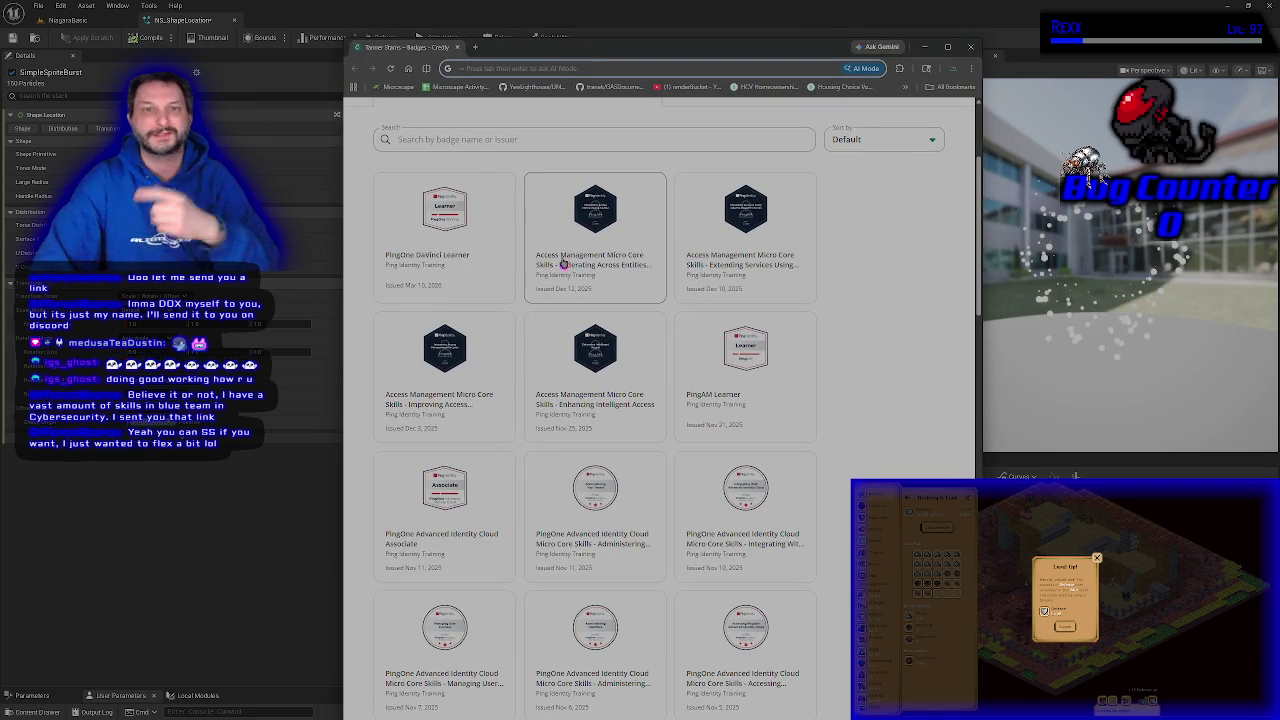
# Step: Leave the Credly badges window and deselect the Shape Location module in the Niagara Editor
pyautogui.hotkey('alt', 'Tab')
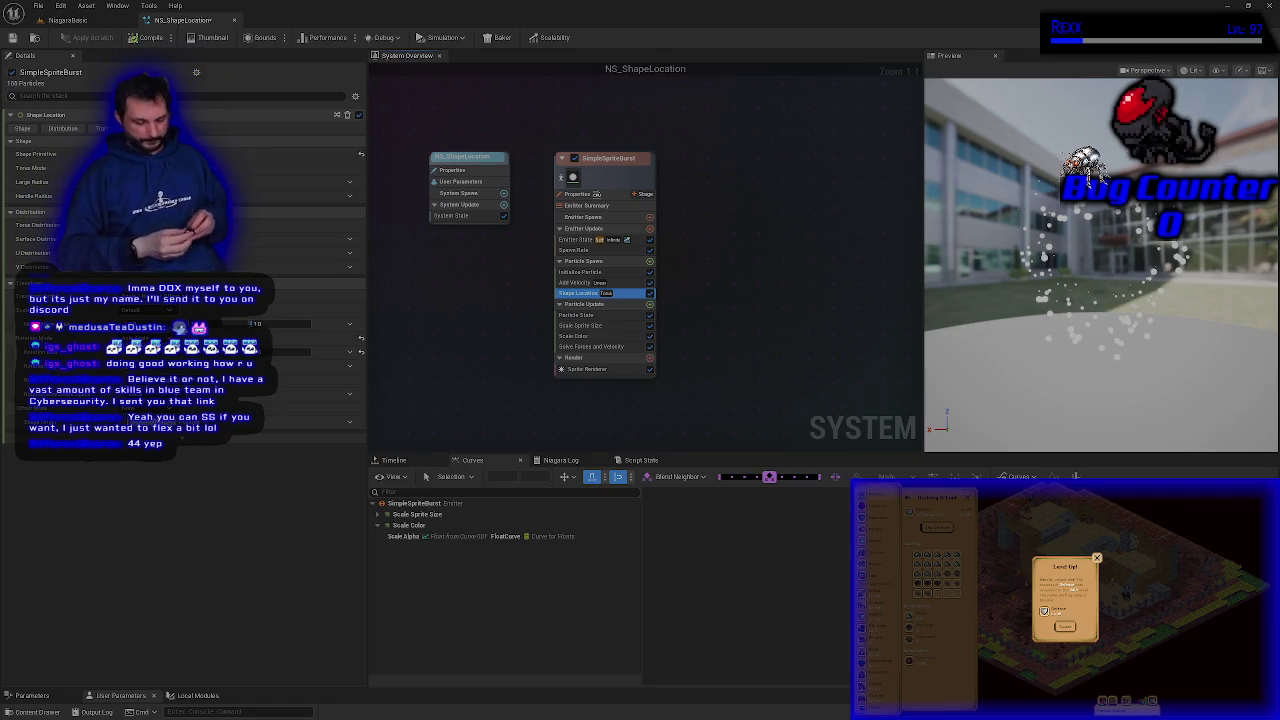
pyautogui.click(405, 318)
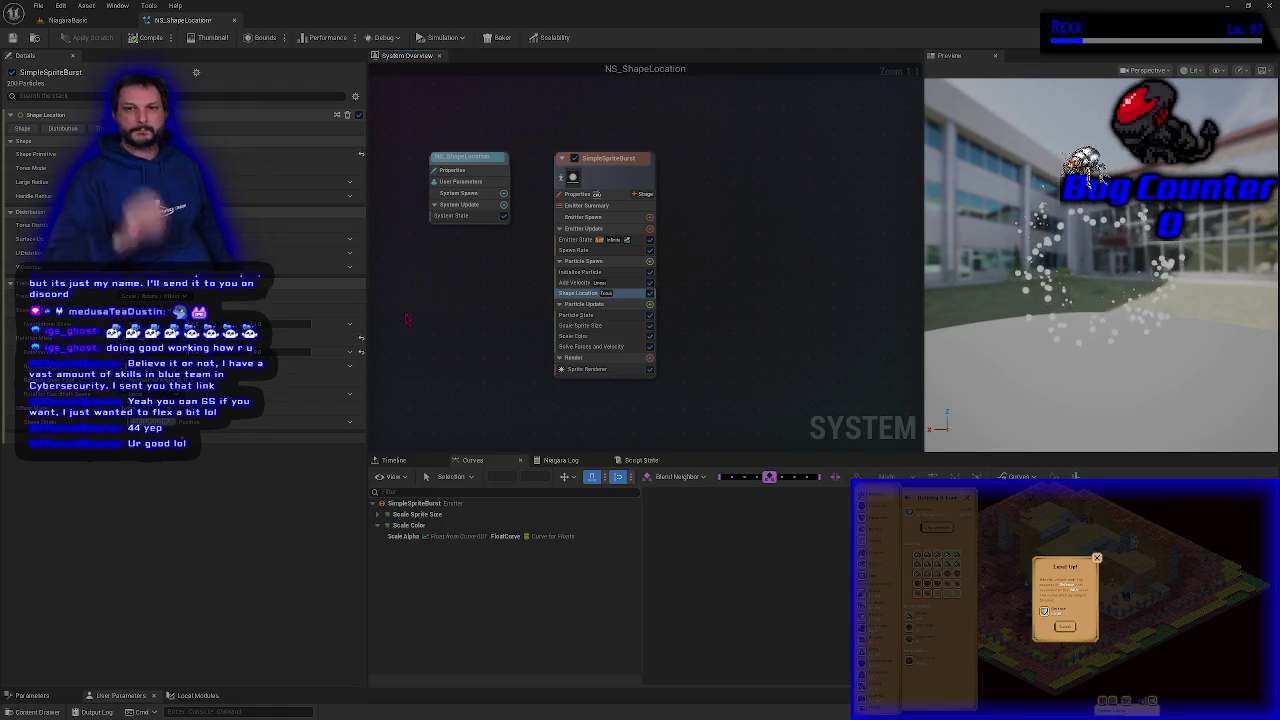
# Step: Set Initialize Particle's Color to a pale teal and save NS_ShapeLocation
pyautogui.click(628, 272)
pyautogui.click(290, 195)
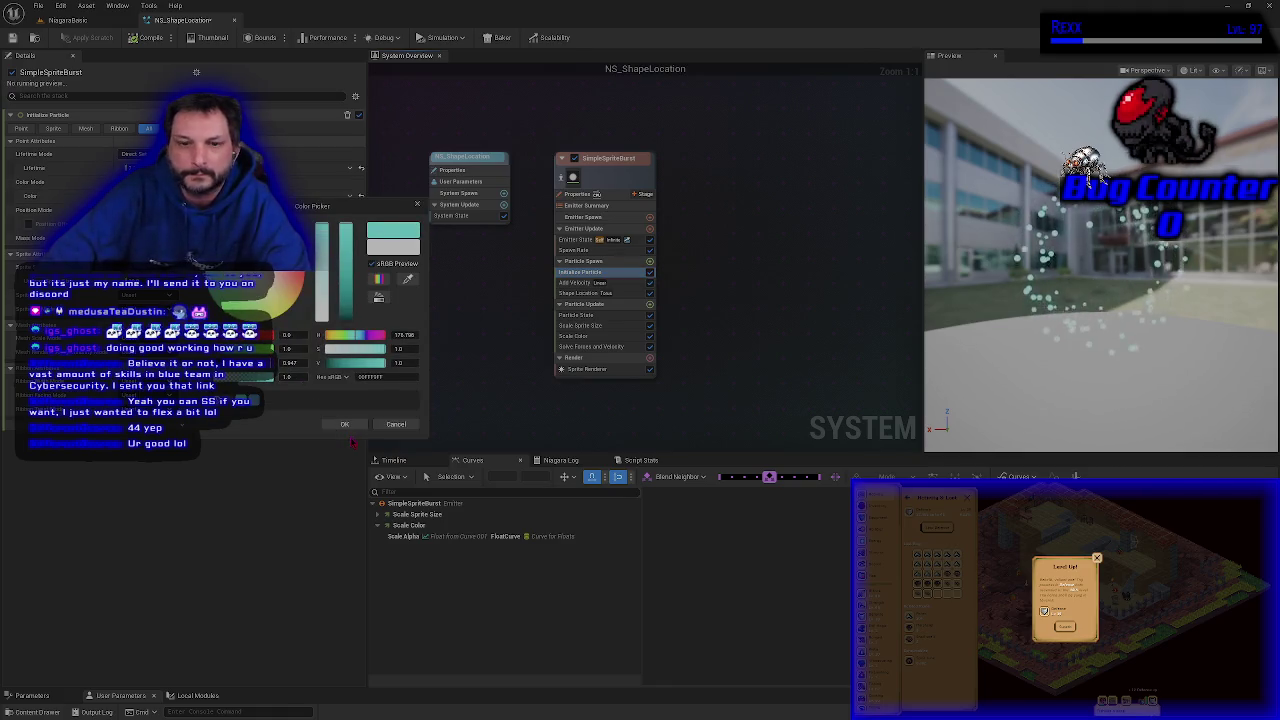
pyautogui.click(344, 424)
pyautogui.click(13, 38)
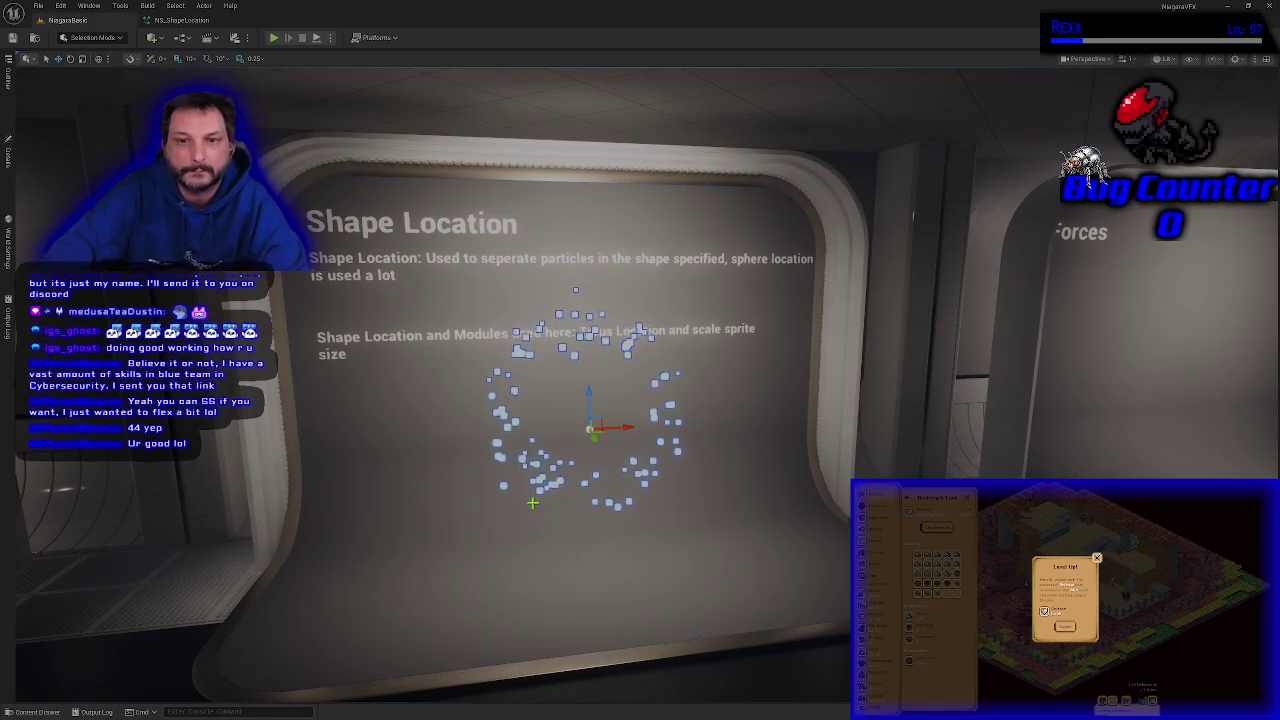
pyautogui.click(580, 510)
pyautogui.click(580, 500)
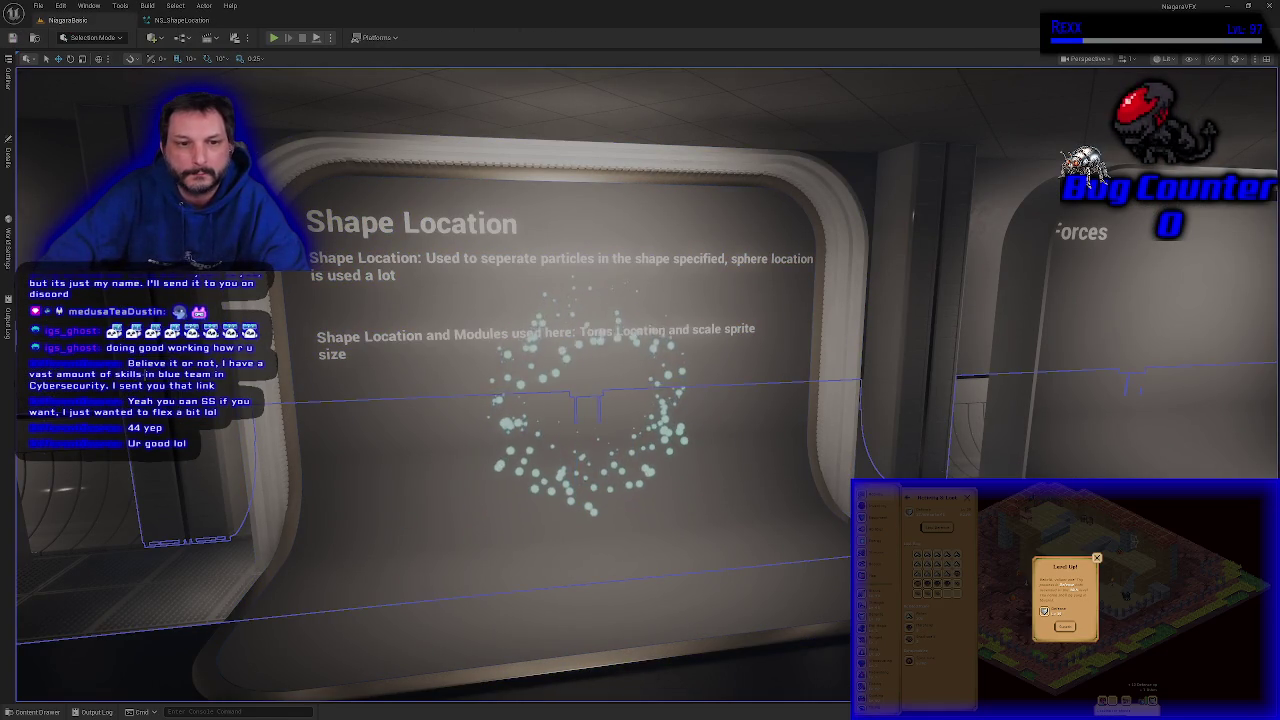
pyautogui.click(9, 160)
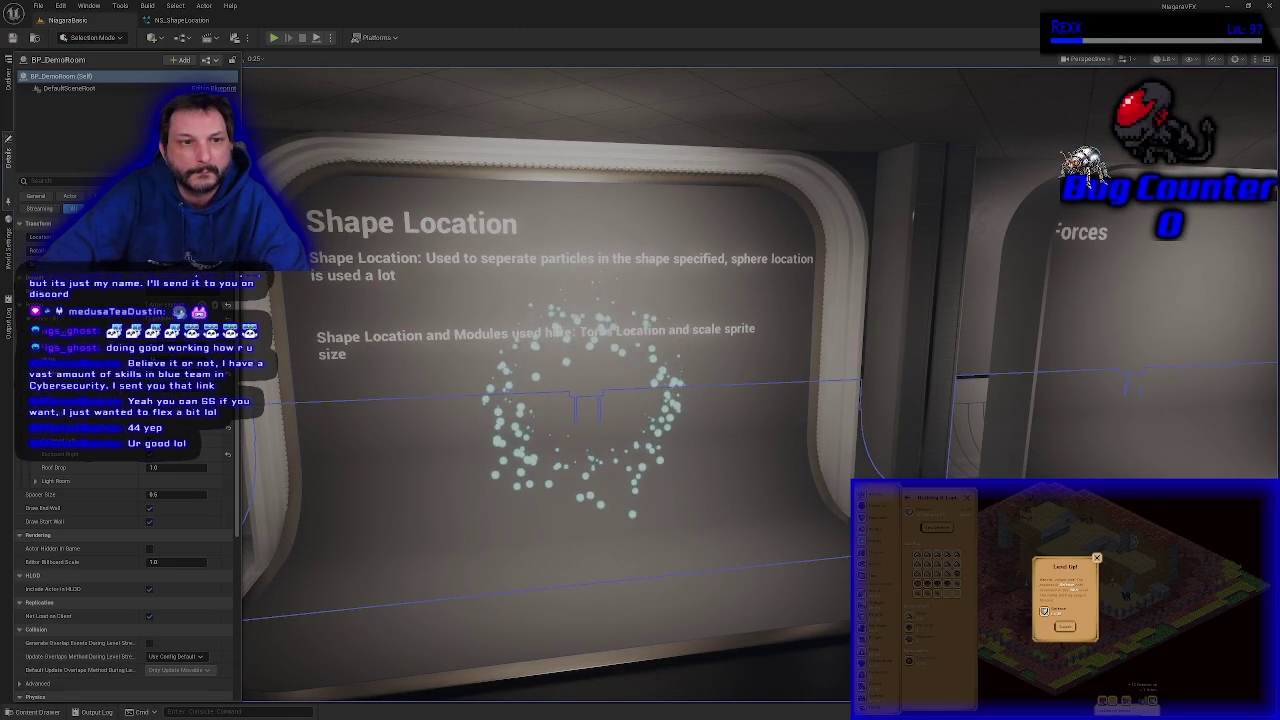
pyautogui.click(392, 105)
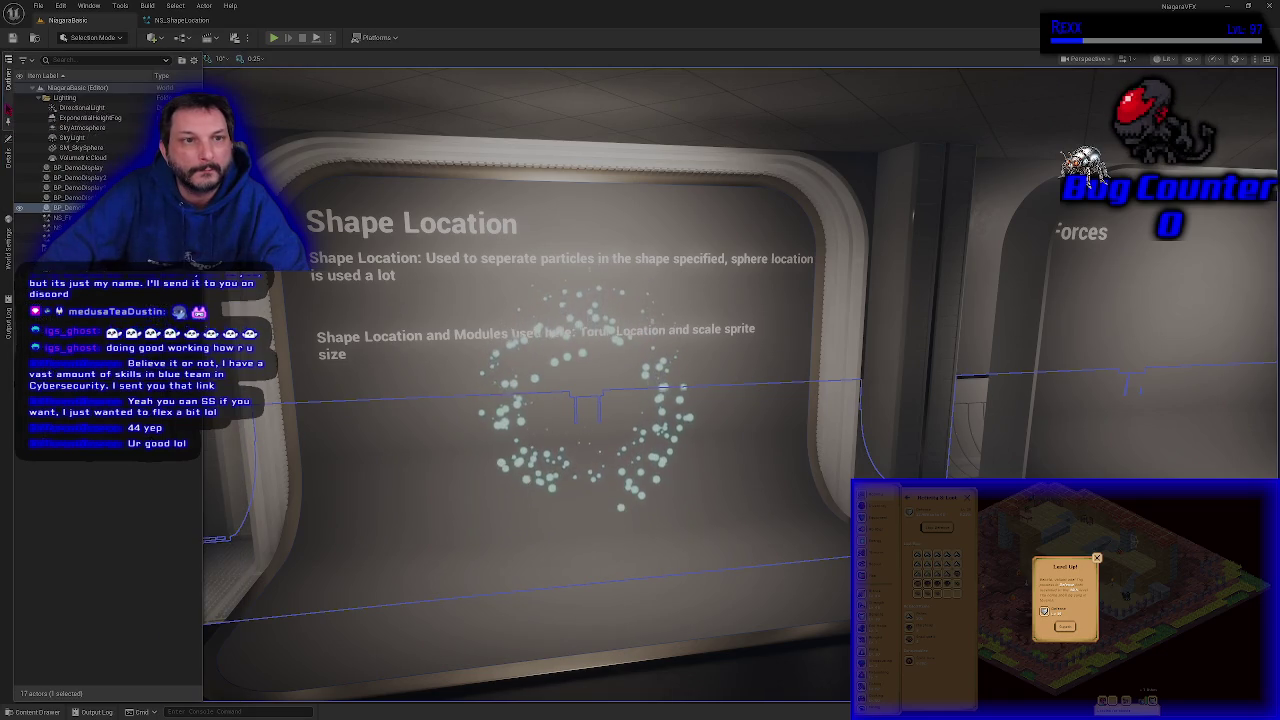
pyautogui.moveTo(392, 105); pyautogui.dragTo(392, 103)
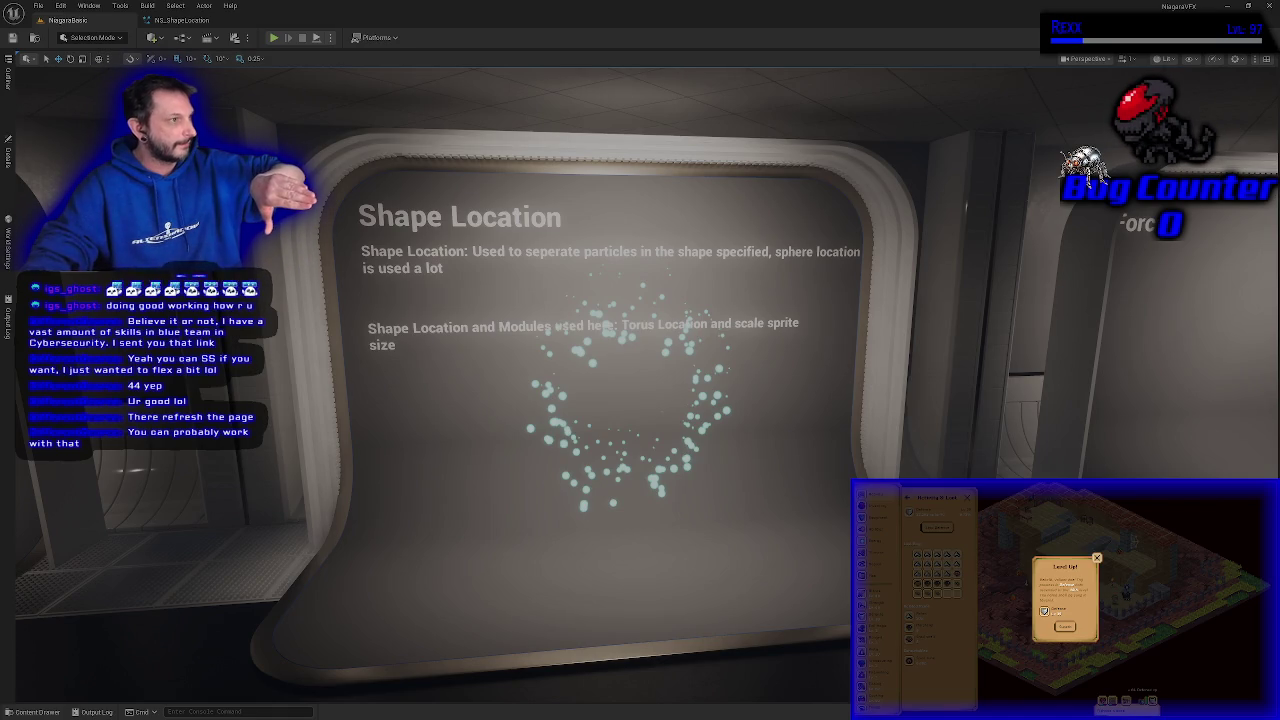
pyautogui.hotkey('alt', 'Tab')
pyautogui.hotkey('alt', 'Tab')
pyautogui.hotkey('alt', 'Tab')
# Step: Reposition the Credly window, scroll down, and view then leave the Access Management federating badge
pyautogui.moveTo(605, 93); pyautogui.dragTo(585, 101)
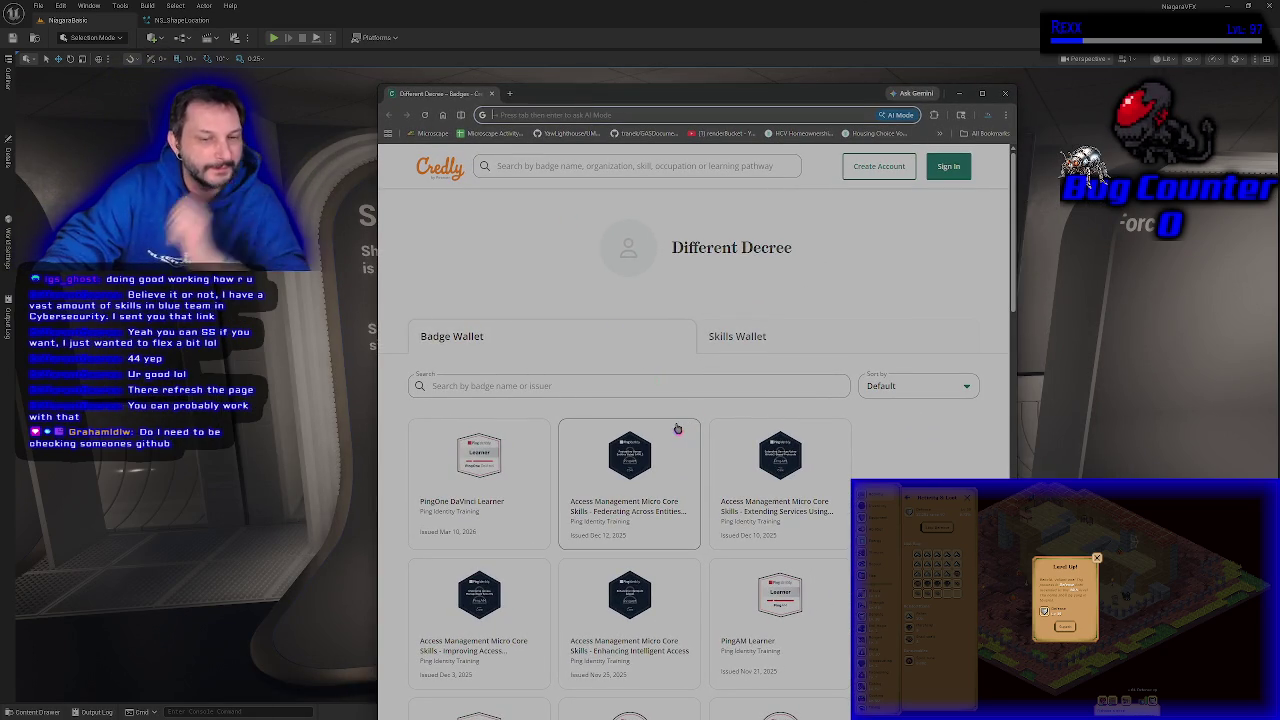
pyautogui.scroll(-2, 712, 430)
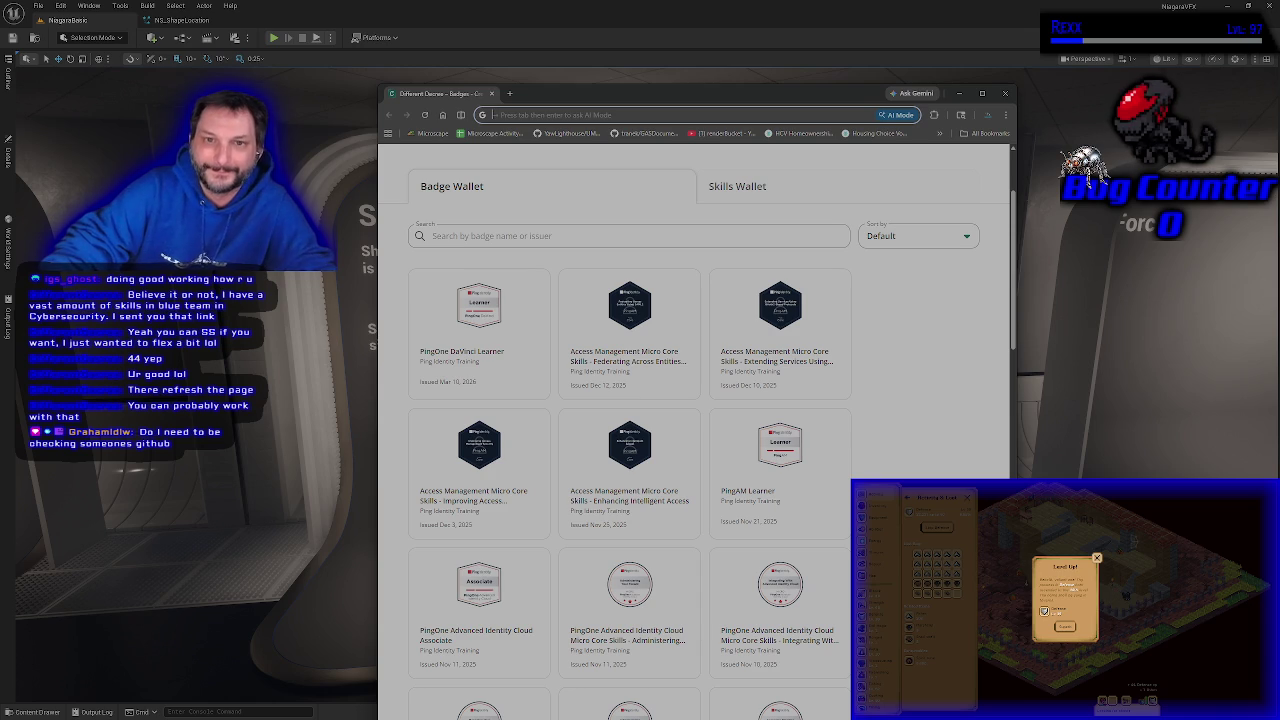
pyautogui.scroll(-1, 712, 430)
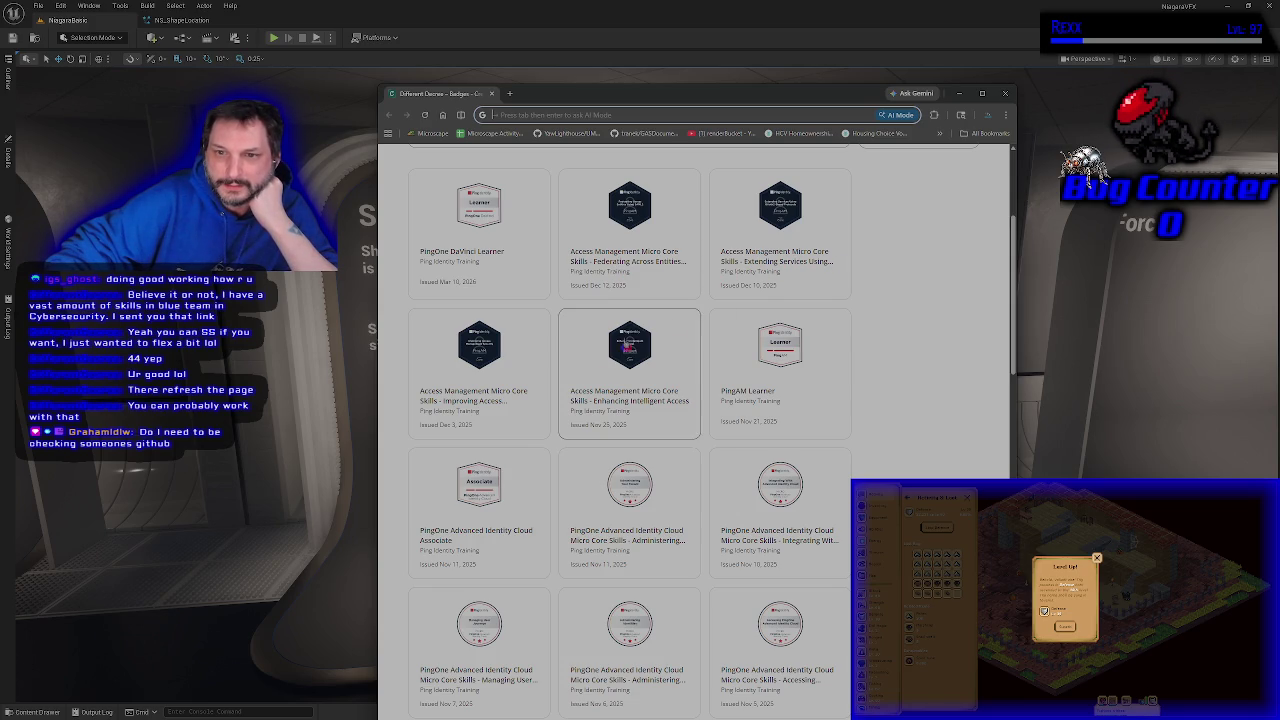
pyautogui.click(638, 258)
pyautogui.hotkey('alt', 'Left')
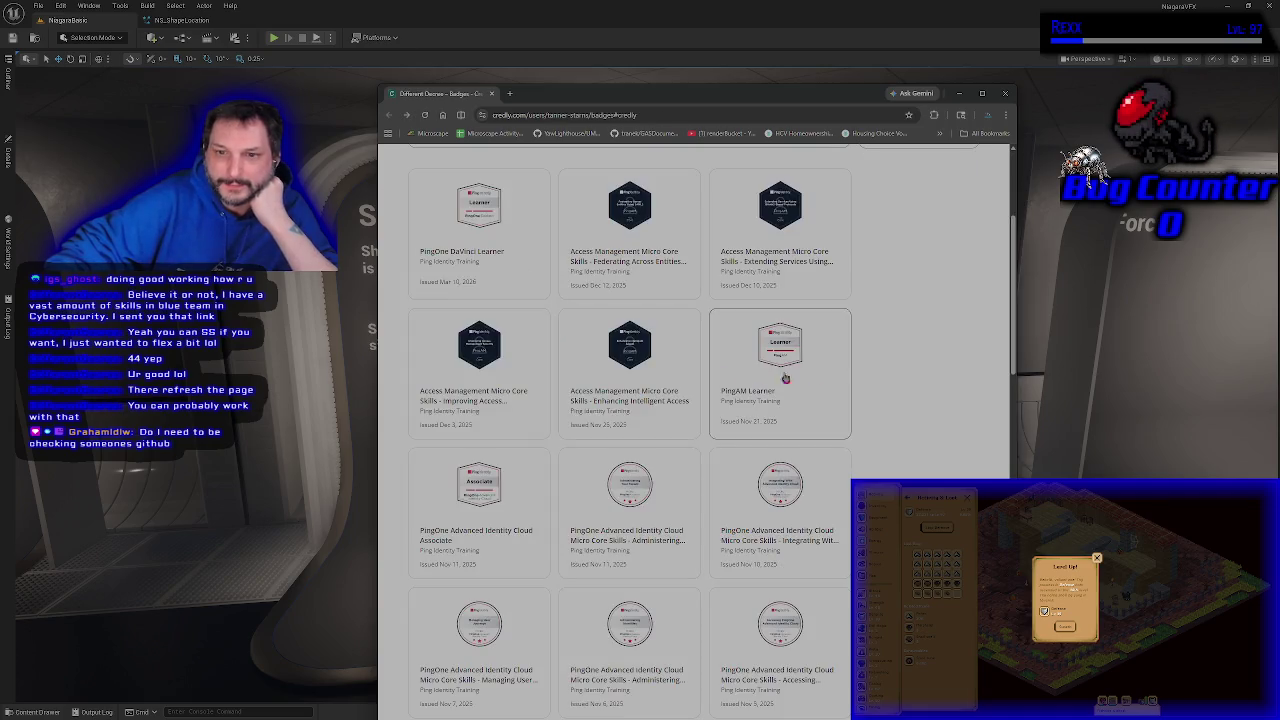
# Step: Scroll the badge grid down to the ForgeRock and PingDS badges
pyautogui.scroll(-1, 895, 427)
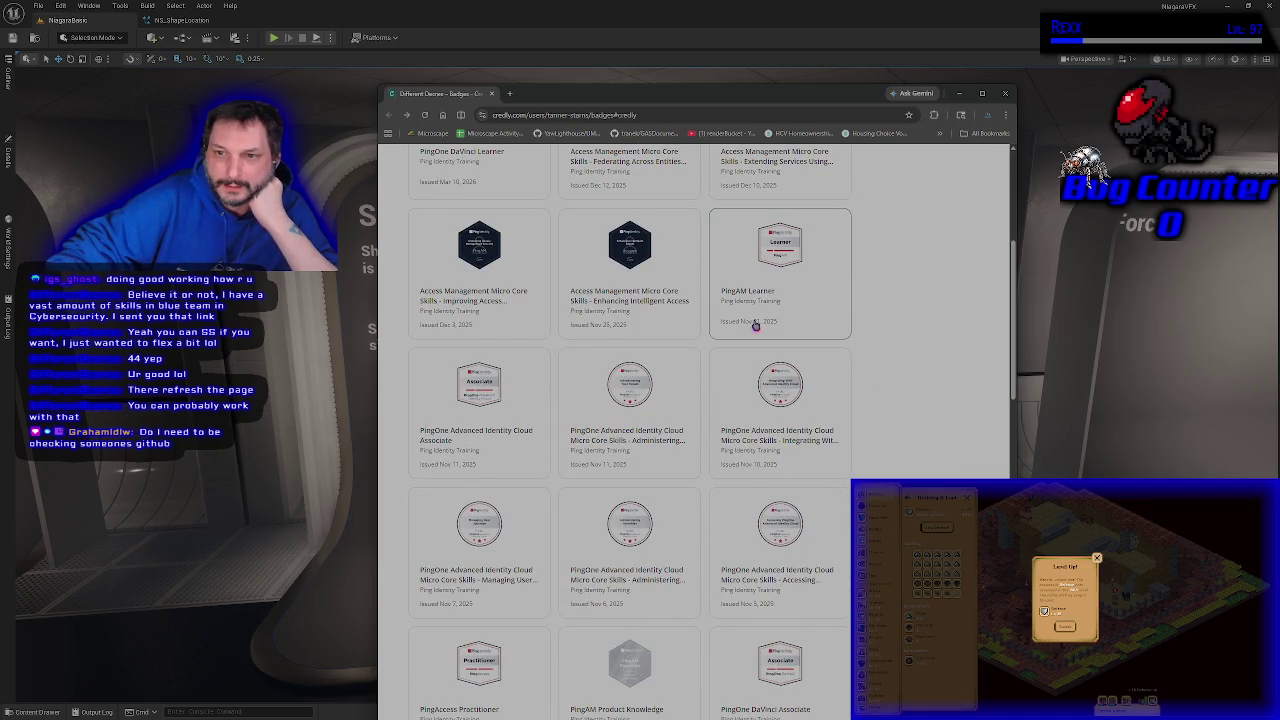
pyautogui.scroll(-1, 757, 330)
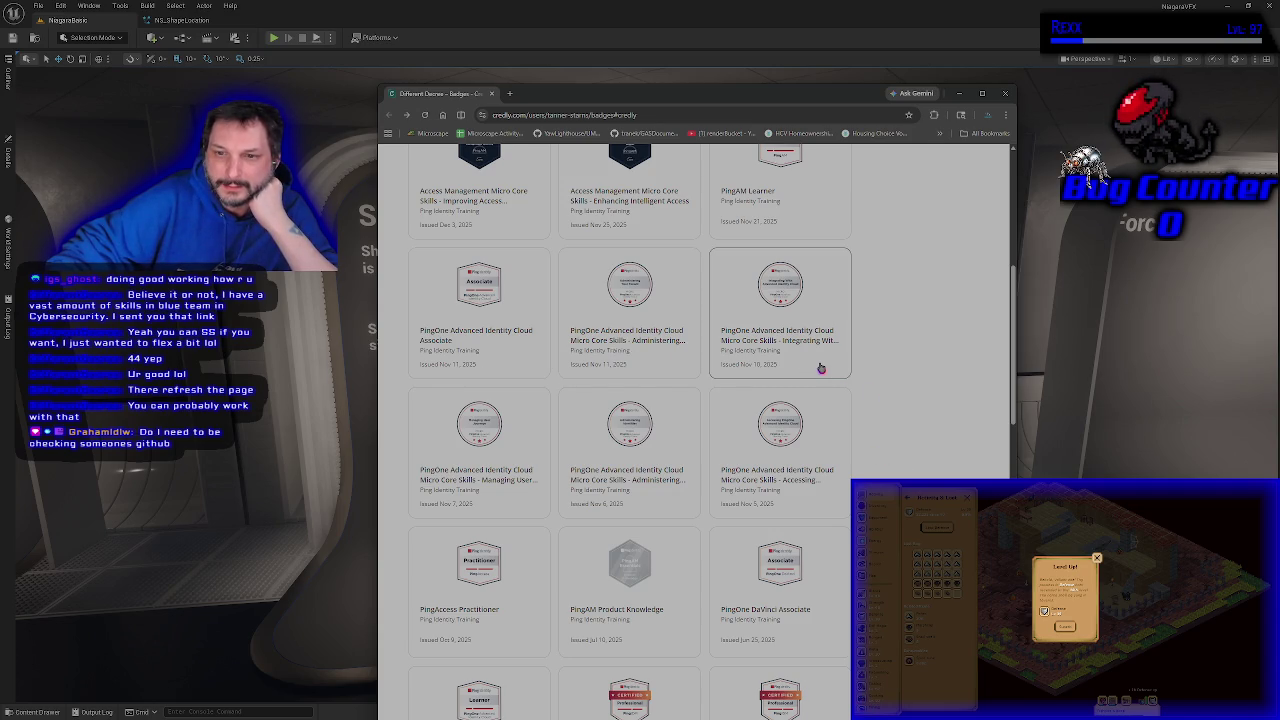
pyautogui.scroll(-5, 480, 400)
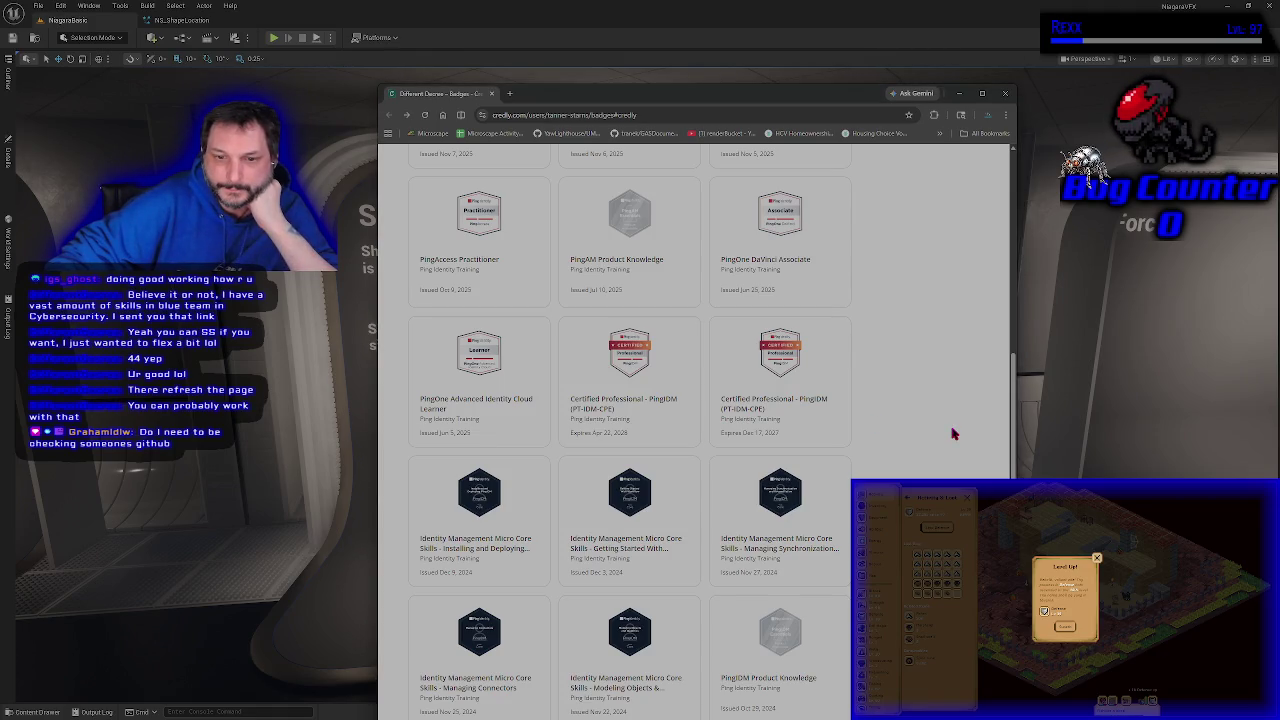
pyautogui.scroll(-3, 953, 433)
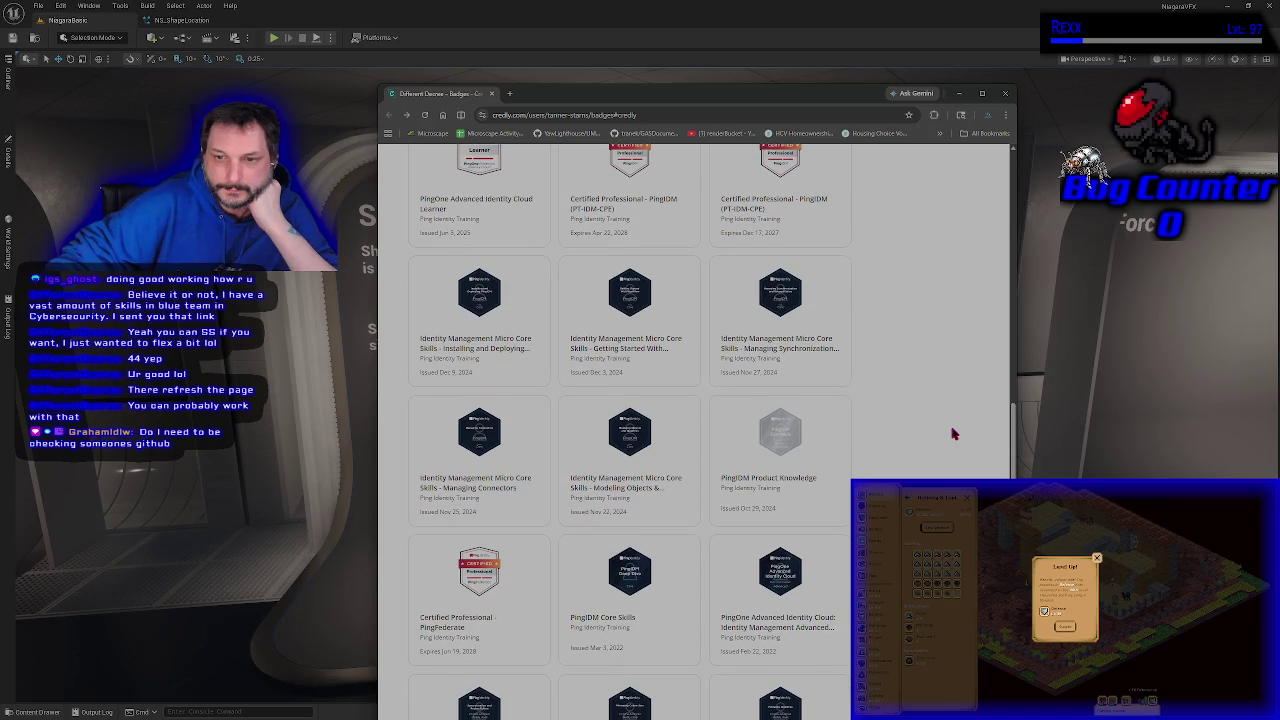
pyautogui.scroll(-3, 953, 433)
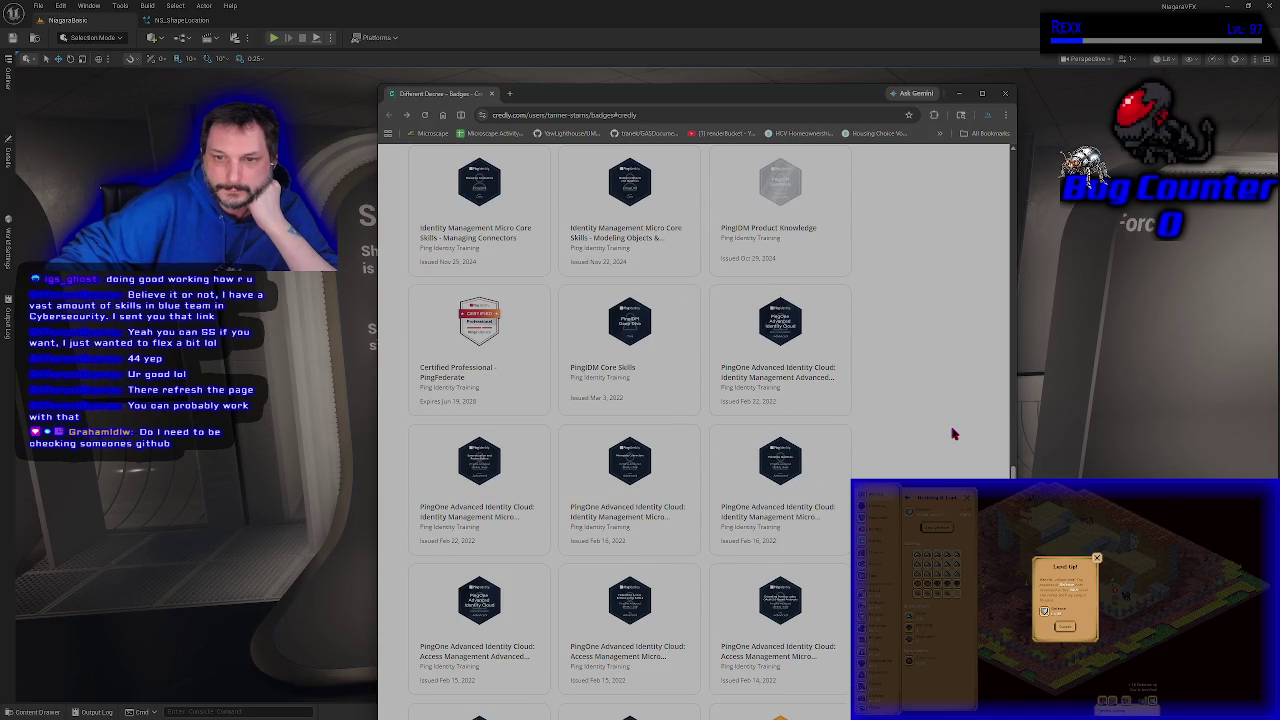
pyautogui.scroll(-3, 953, 433)
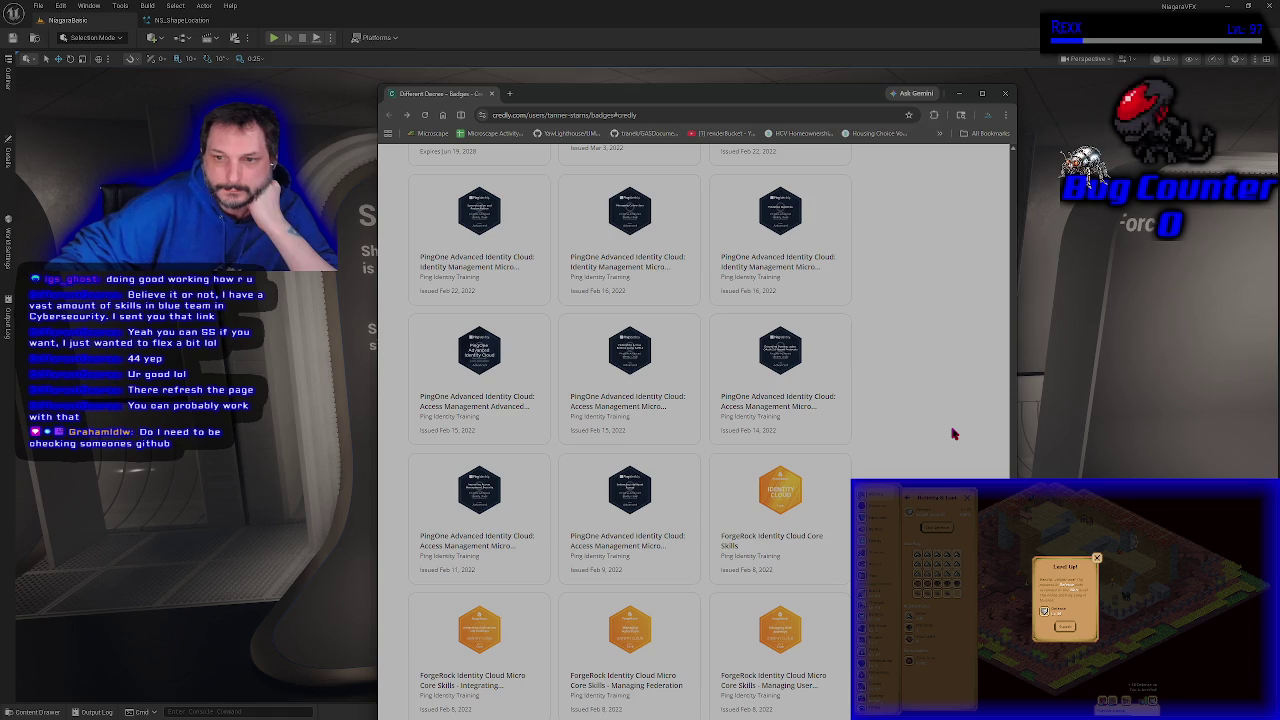
pyautogui.scroll(-3, 953, 433)
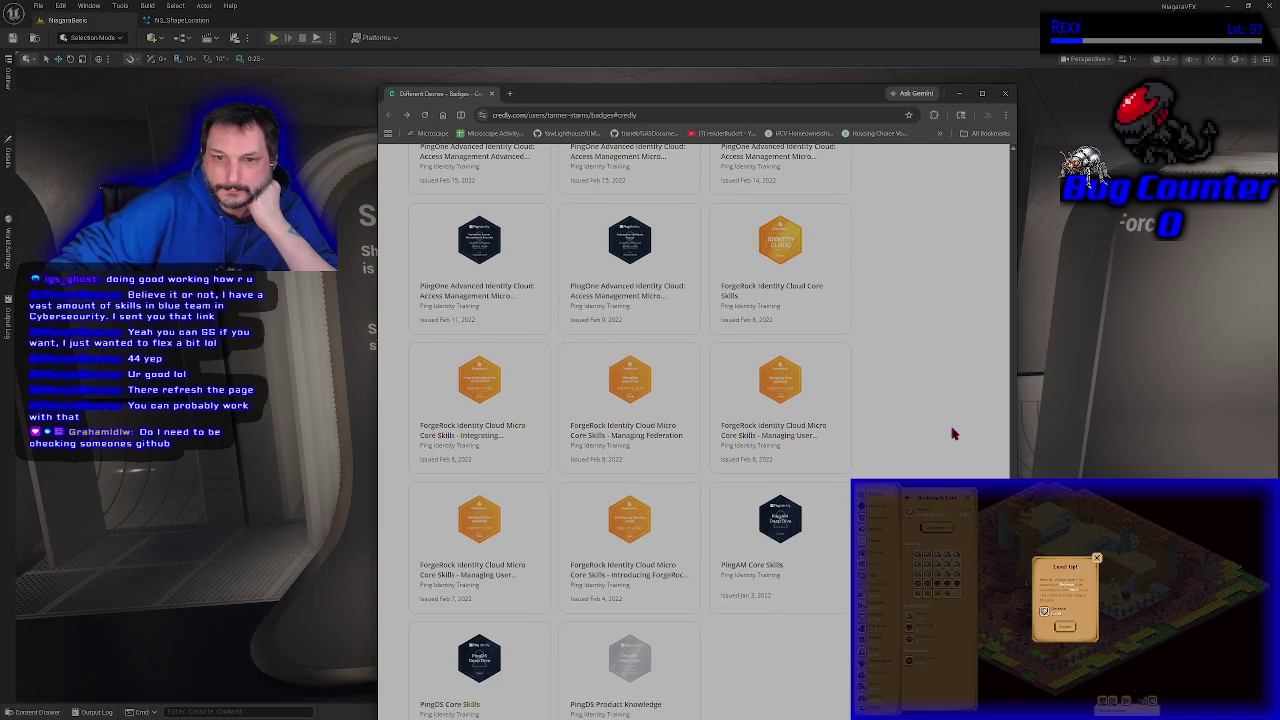
pyautogui.scroll(-1, 953, 433)
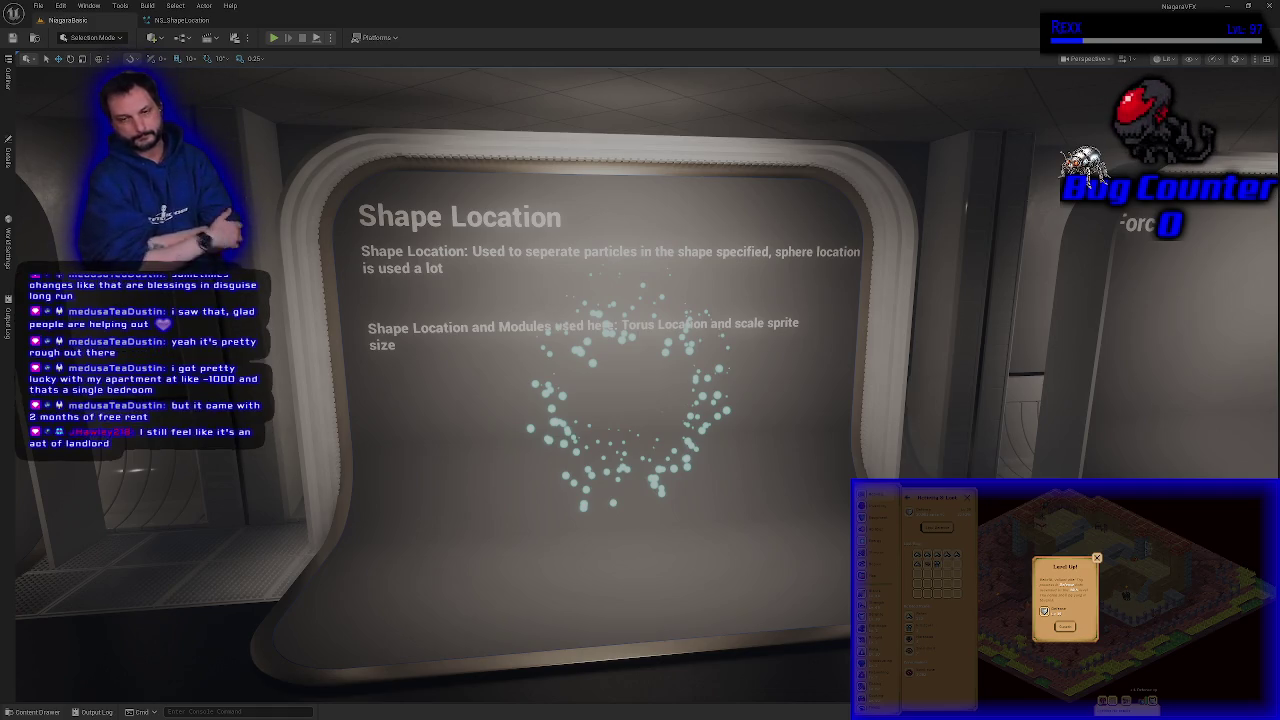
# Step: Orbit the level view to frame the Shape Location board's teal torus ring
pyautogui.moveTo(491, 607)
pyautogui.mouseDown()
pyautogui.moveTo(470, 560)
pyautogui.moveTo(491, 598)
pyautogui.mouseUp()
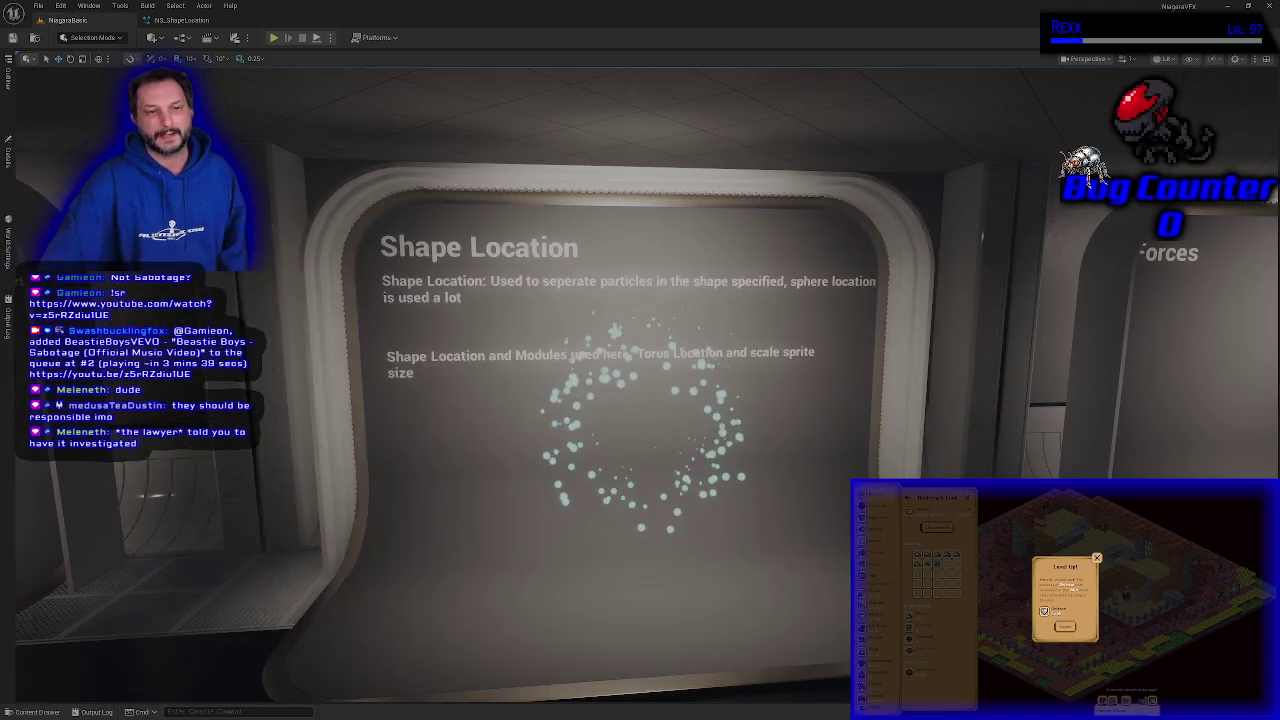
# Step: Bring the 2 Bedroom housing listings into view, scroll through them, then close the window
pyautogui.moveTo(533, 227)
pyautogui.mouseDown()
pyautogui.moveTo(533, 57)
pyautogui.moveTo(778, 126)
pyautogui.mouseUp()
pyautogui.scroll(10, 750, 400)
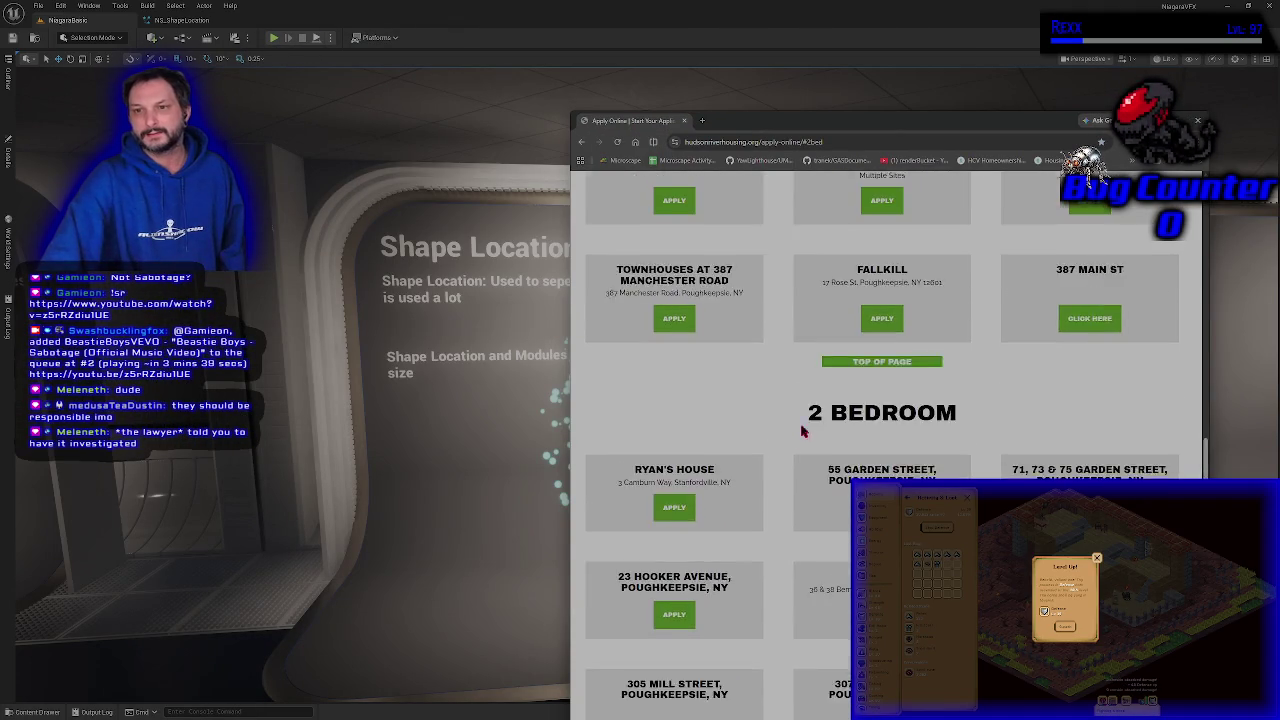
pyautogui.scroll(-5, 768, 450)
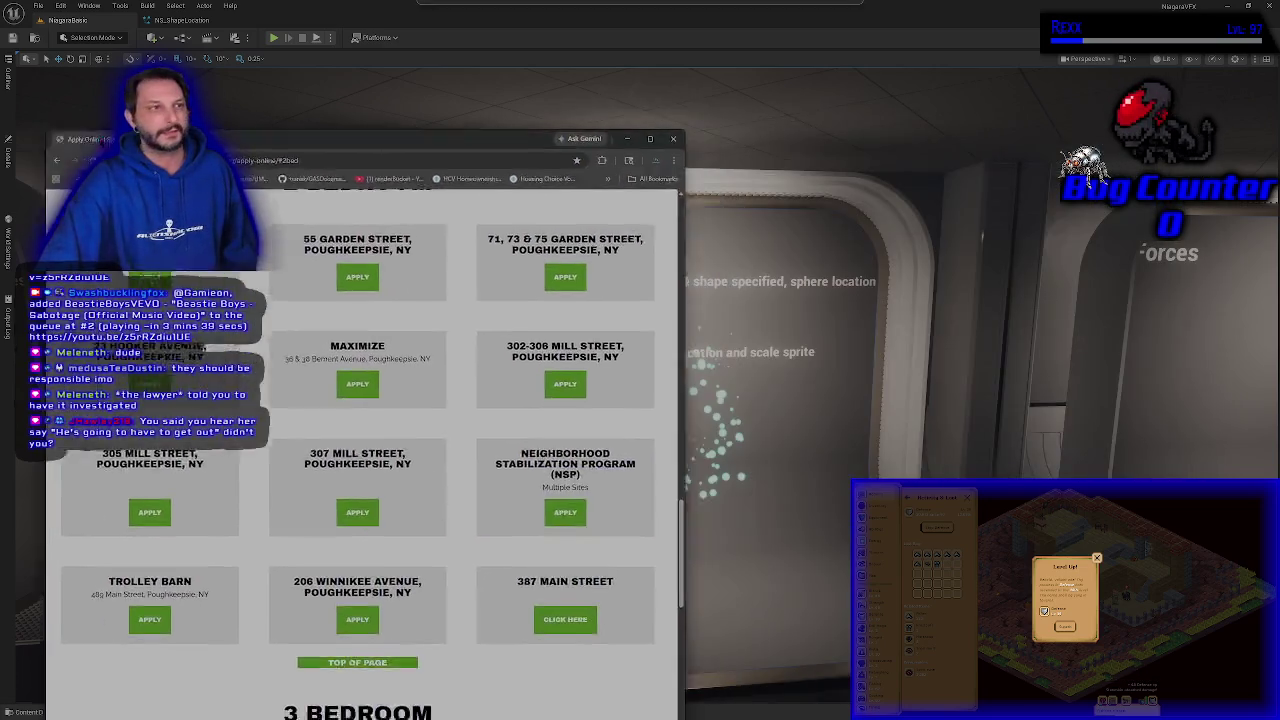
pyautogui.moveTo(642, 127); pyautogui.dragTo(0, 93)
pyautogui.hotkey('alt', 'Tab')
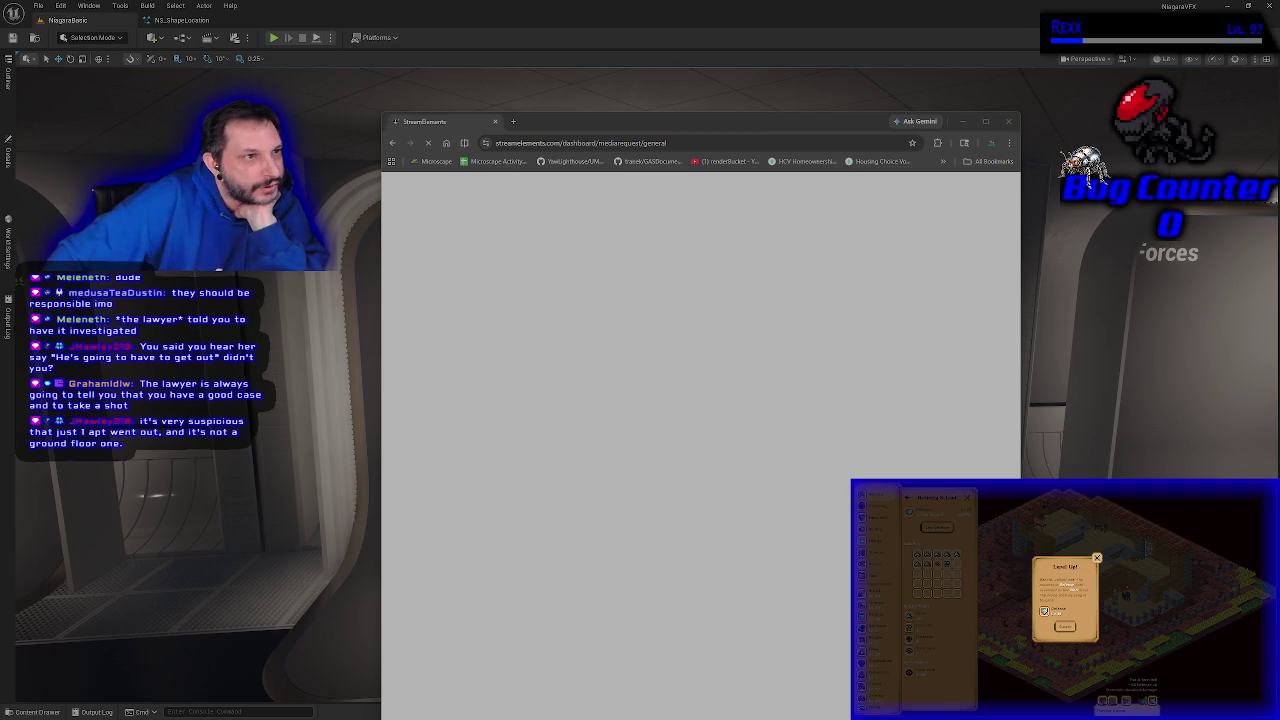
# Step: Skip the StreamElements queue to Beastie Boys - Sabotage, play it, and close the page
pyautogui.moveTo(672, 124)
pyautogui.mouseDown()
pyautogui.moveTo(572, 54)
pyautogui.moveTo(656, 92)
pyautogui.mouseUp()
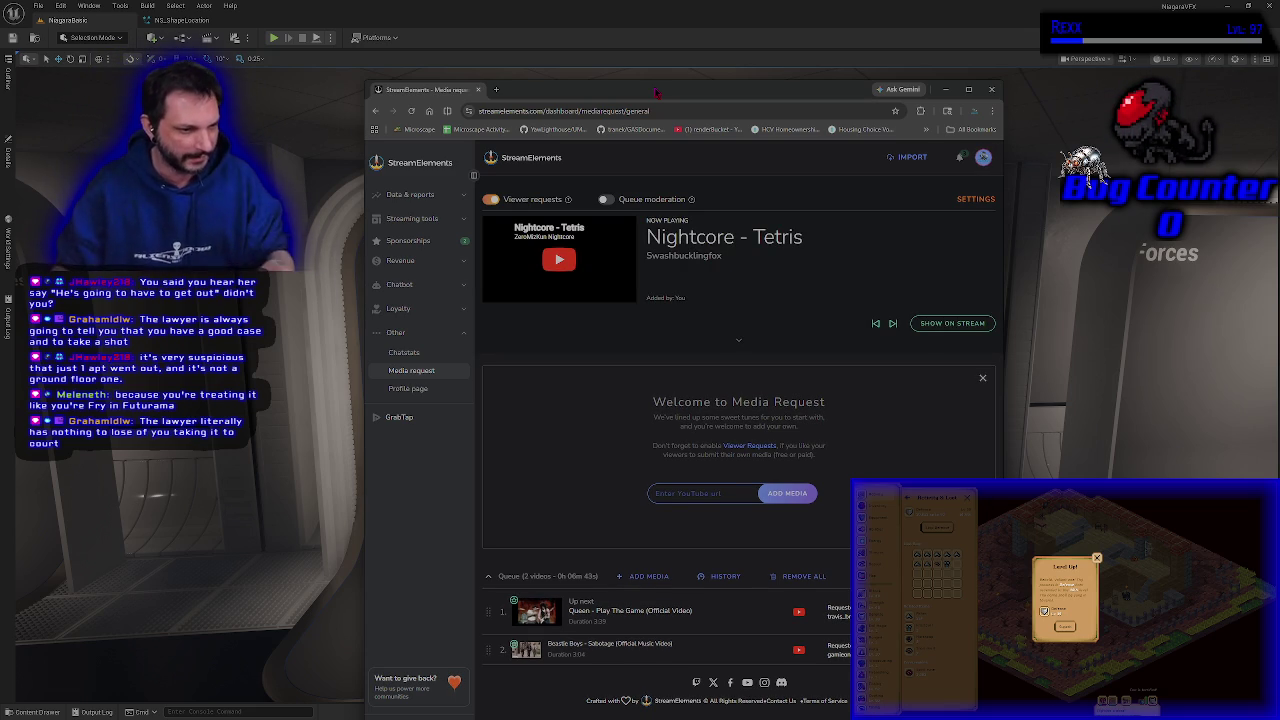
pyautogui.moveTo(637, 96)
pyautogui.mouseDown()
pyautogui.moveTo(552, 62)
pyautogui.moveTo(624, 73)
pyautogui.mouseUp()
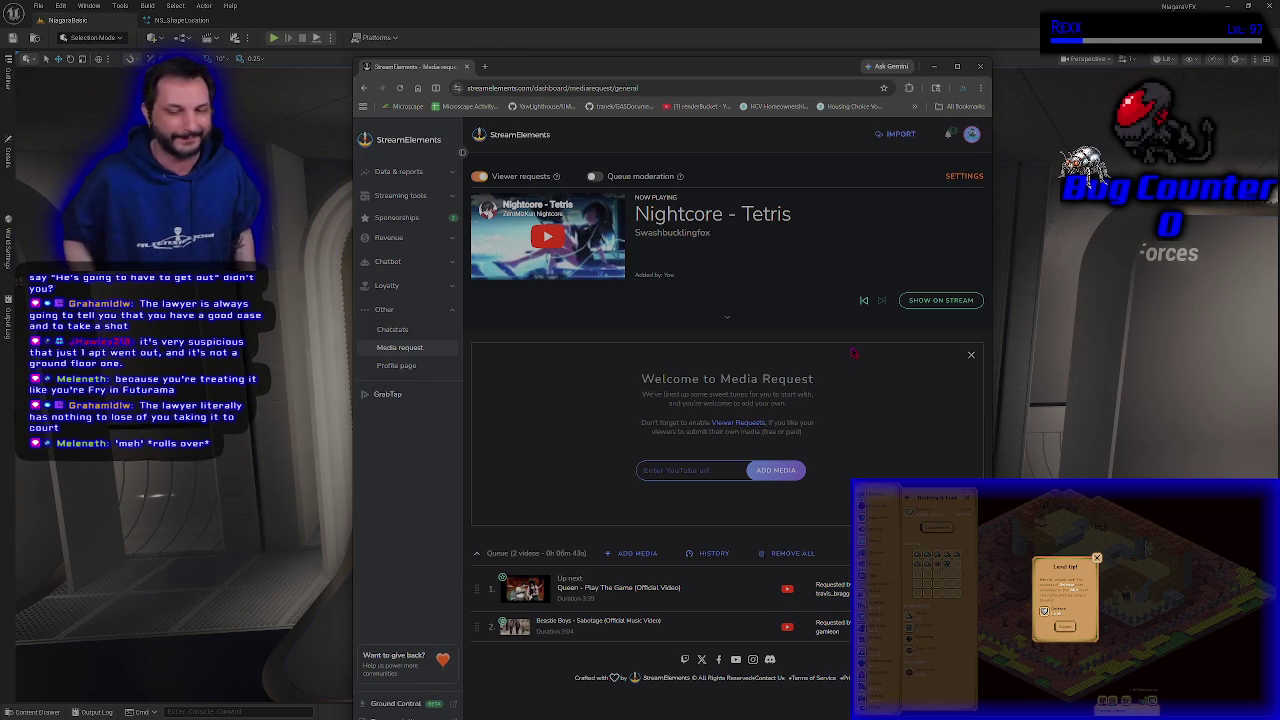
pyautogui.click(881, 301)
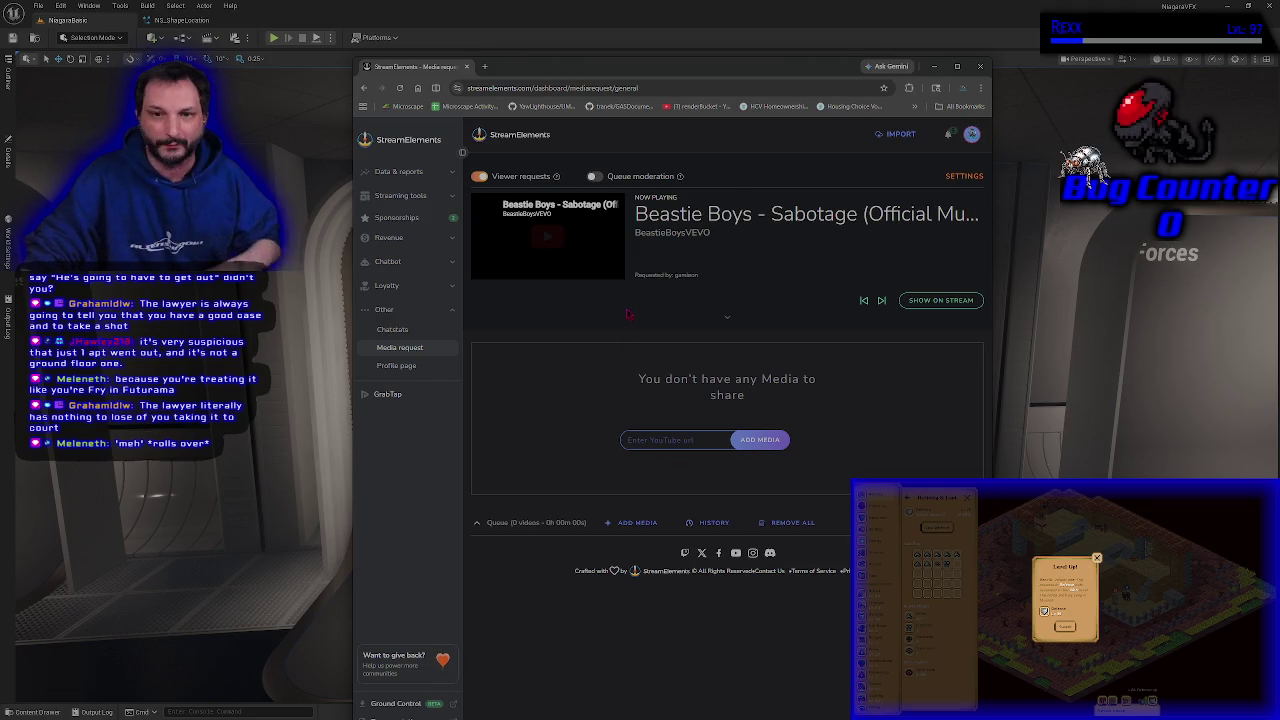
pyautogui.click(557, 241)
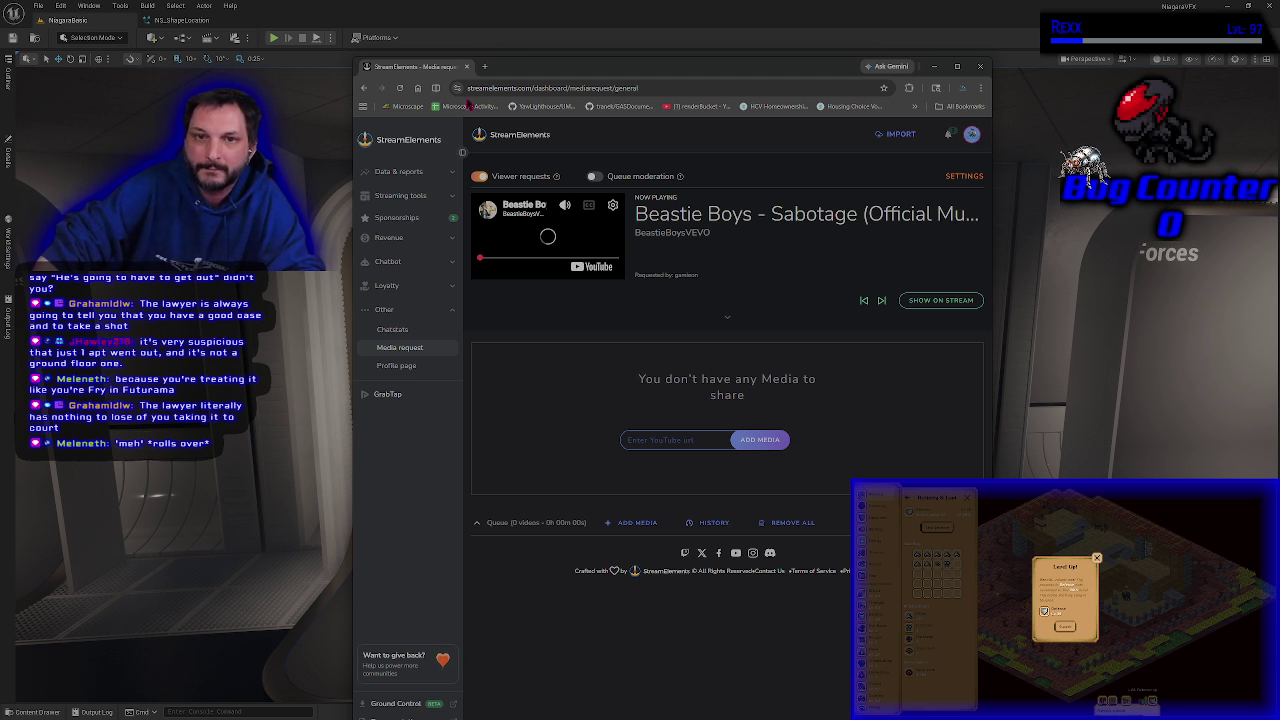
pyautogui.middleClick(425, 70)
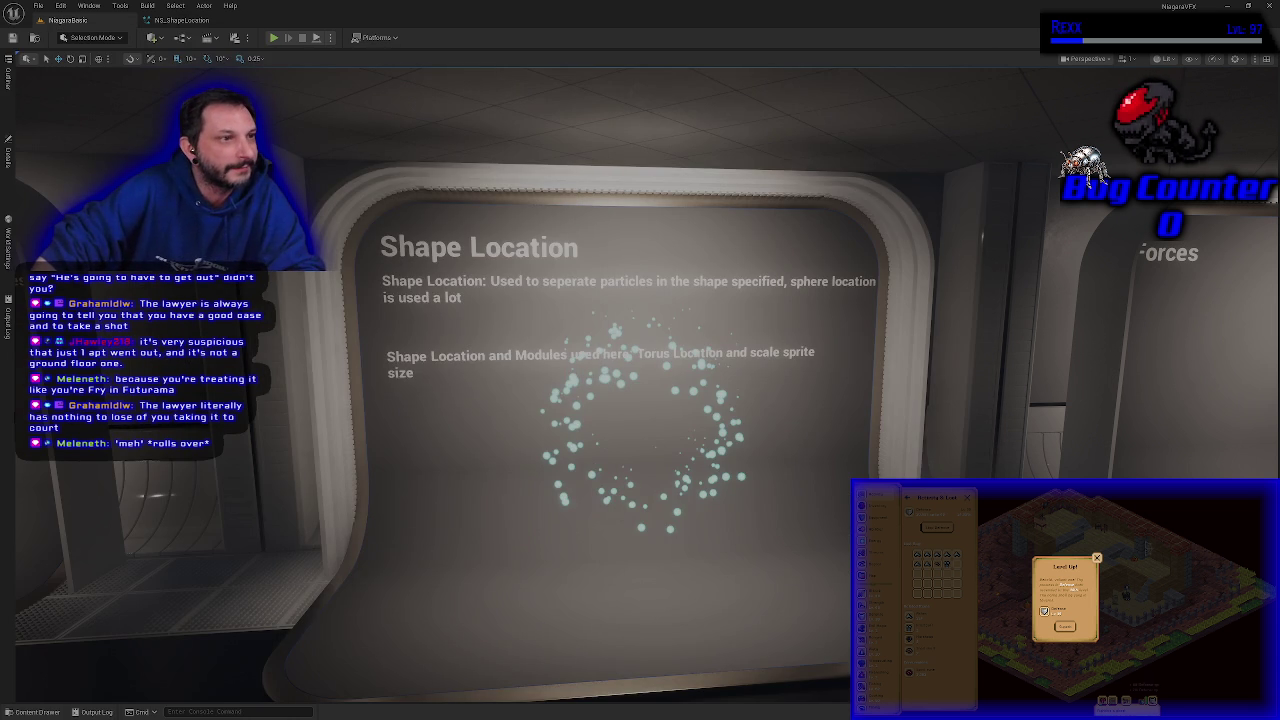